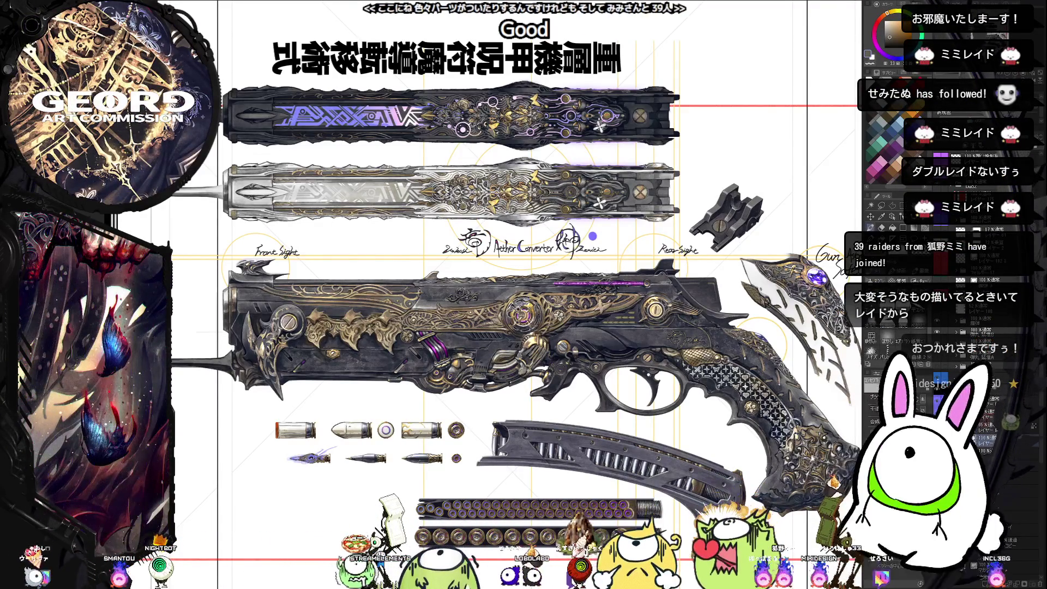
- Save the revolver sheet with its two top views, side view, bullets and magazine parts using Ctrl+S
key("ctrl+s")
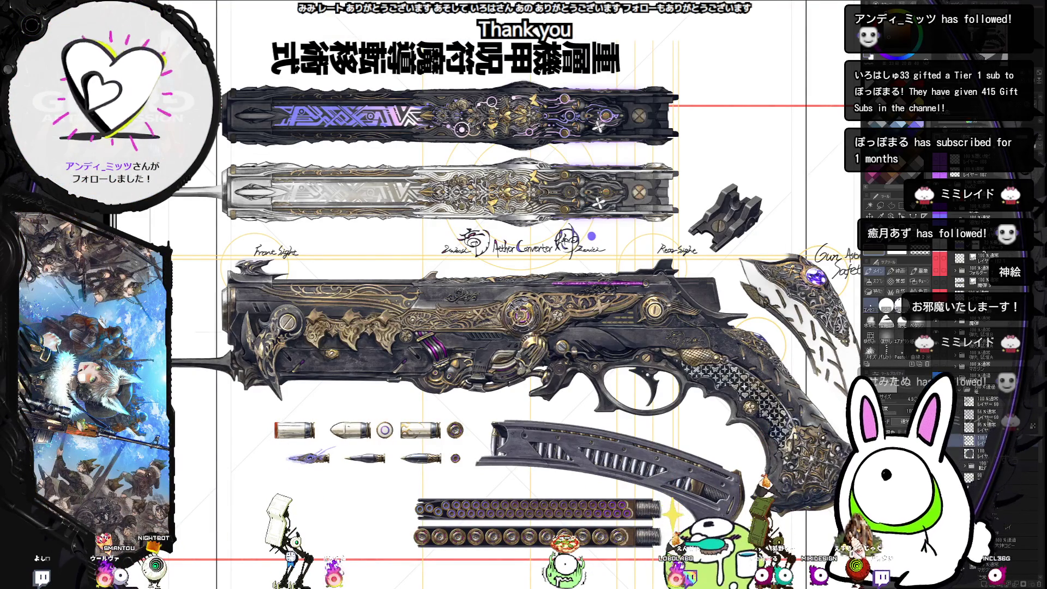
- Make the wolf and gold filigree ornament layer visible in the Layer palette
left_click(936, 215)
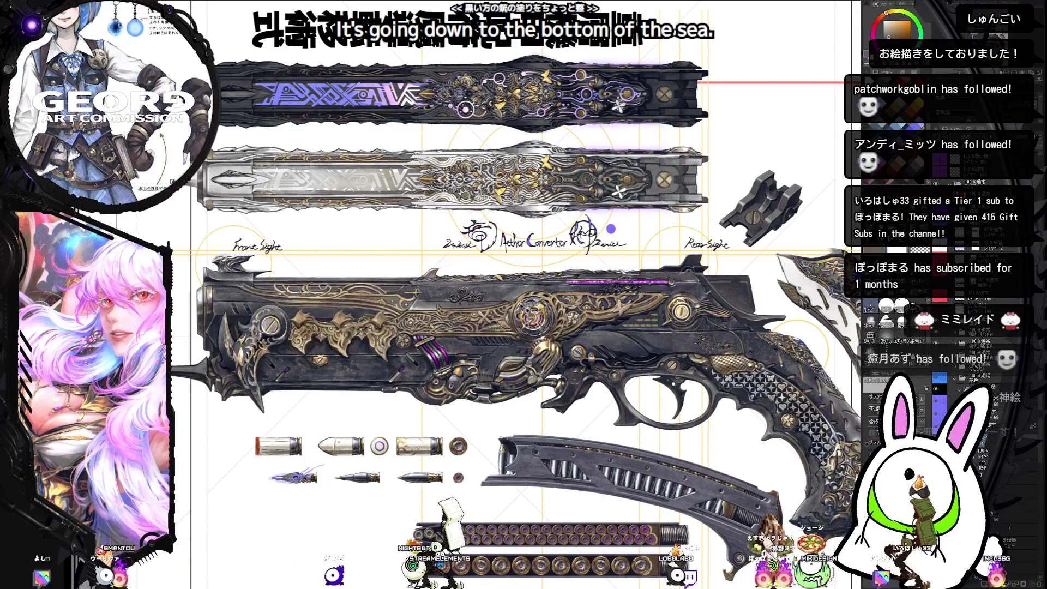
- Save the Aether Converter sheet with the wolf ornament layer showing
key("ctrl+s")
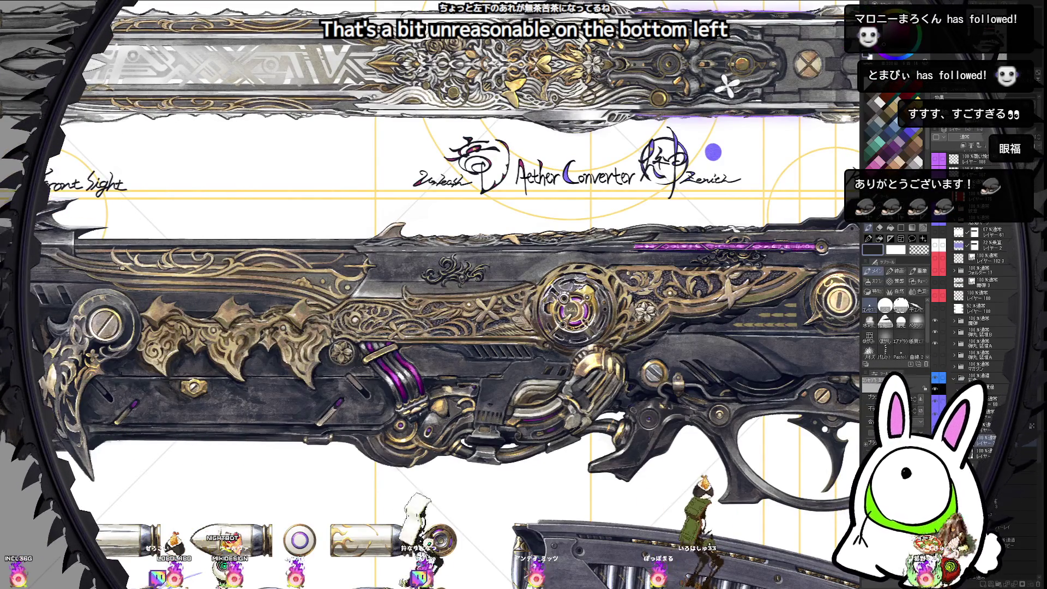
left_click(982, 439)
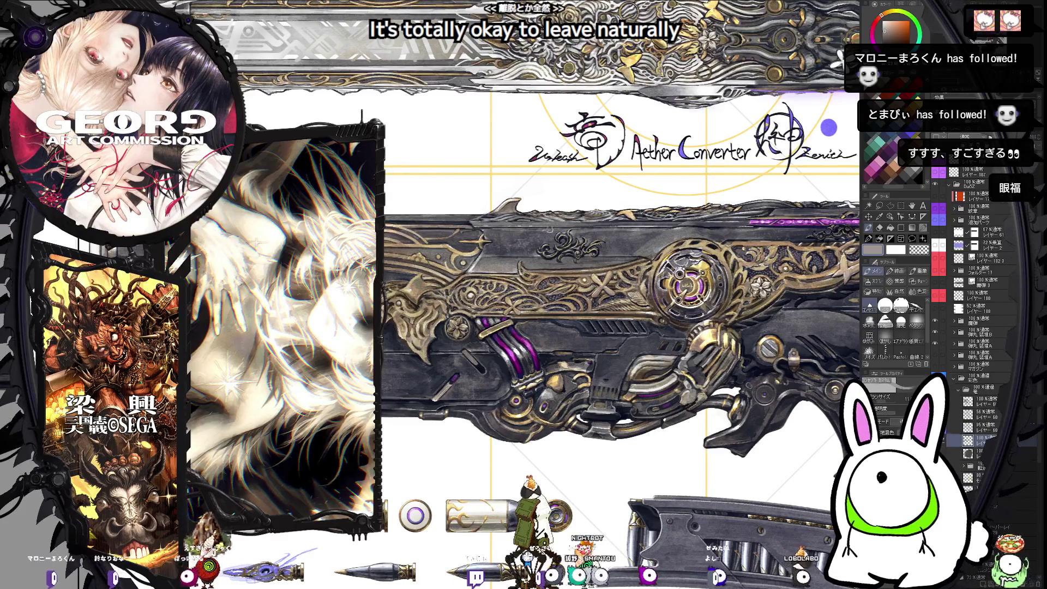
- Zoom in on the gun and eyedrop the tan gold colour from its filigree
key("ctrl+plus")
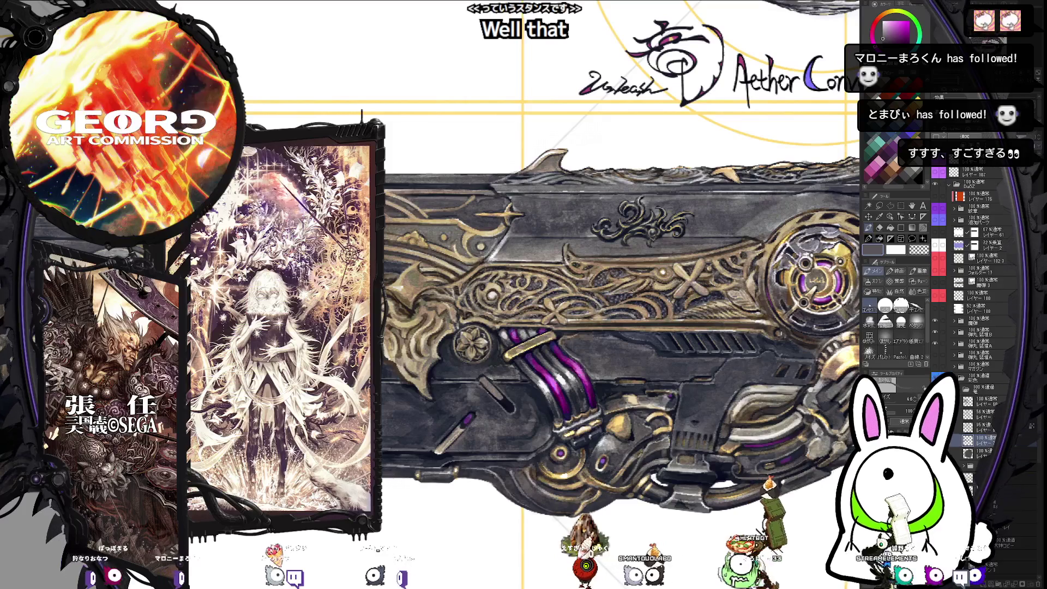
left_click(497, 252, "alt")
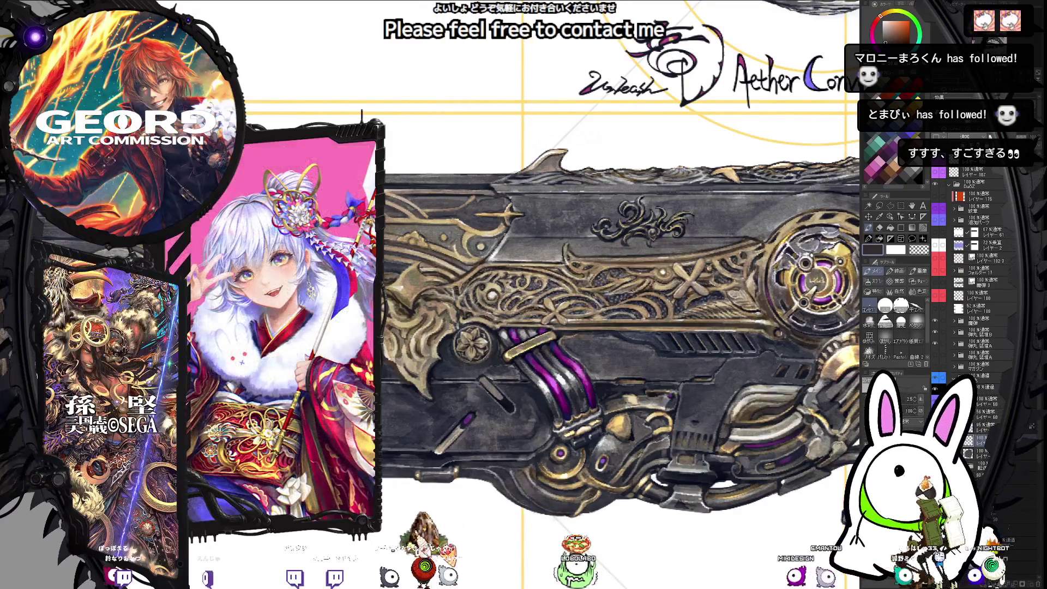
- Zoom out and pan toward the bullets and magazine, then select the Brush tool group
key("ctrl+minus")
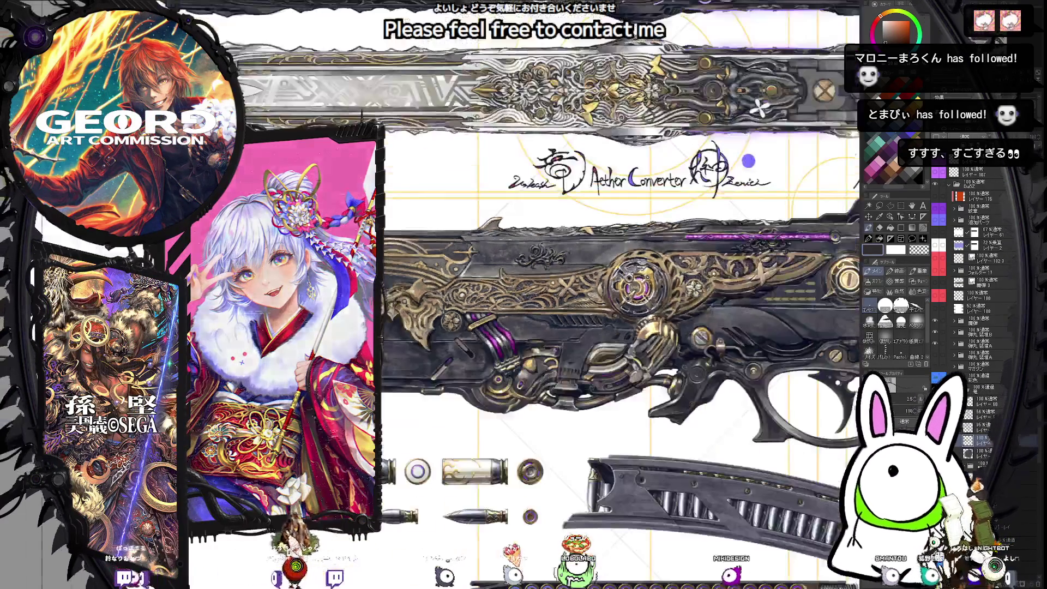
mouse_move(600, 272)
left_mouse_down()
mouse_move(629, 217)
mouse_move(572, 247)
left_mouse_up()
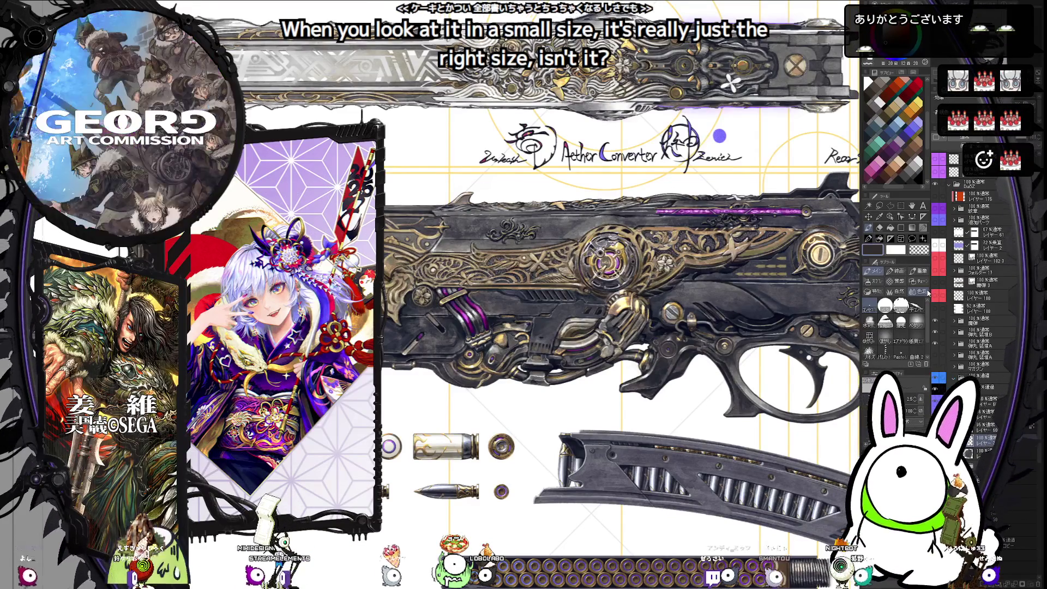
left_click(925, 285)
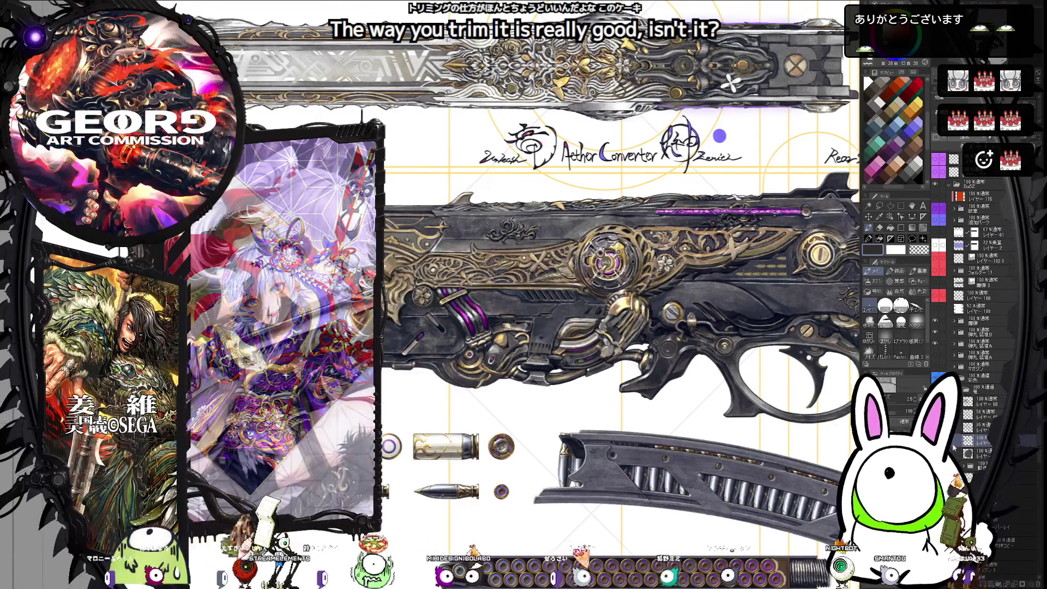
left_click(868, 239)
key("b")
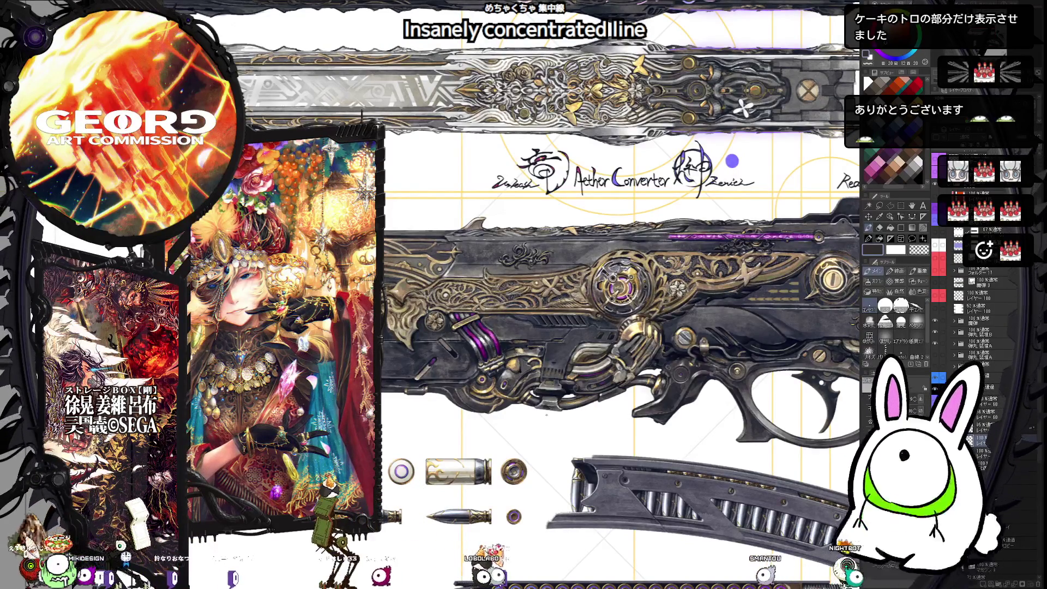
- Select a layer, expand its folder, and rotate the canvas about 30 degrees toward the ammo belts
left_click(976, 441)
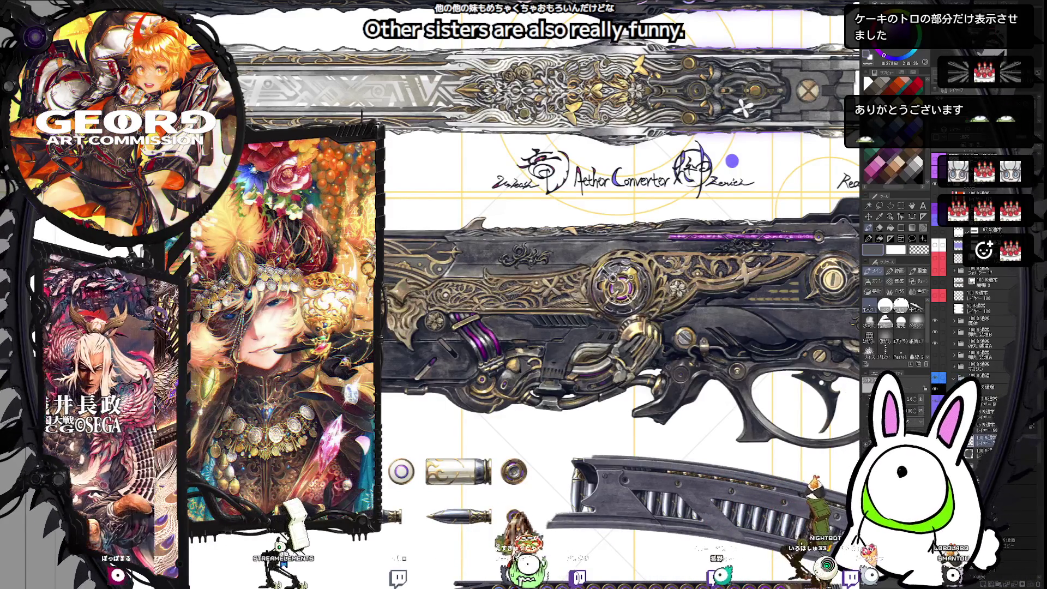
left_click(955, 376)
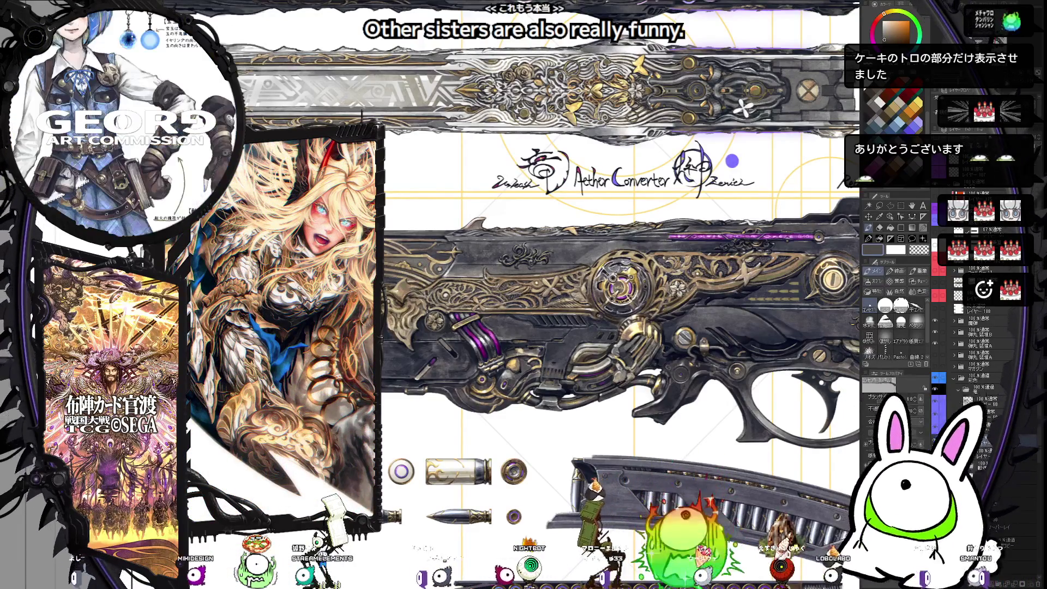
key("minus")
key("minus")
key("minus")
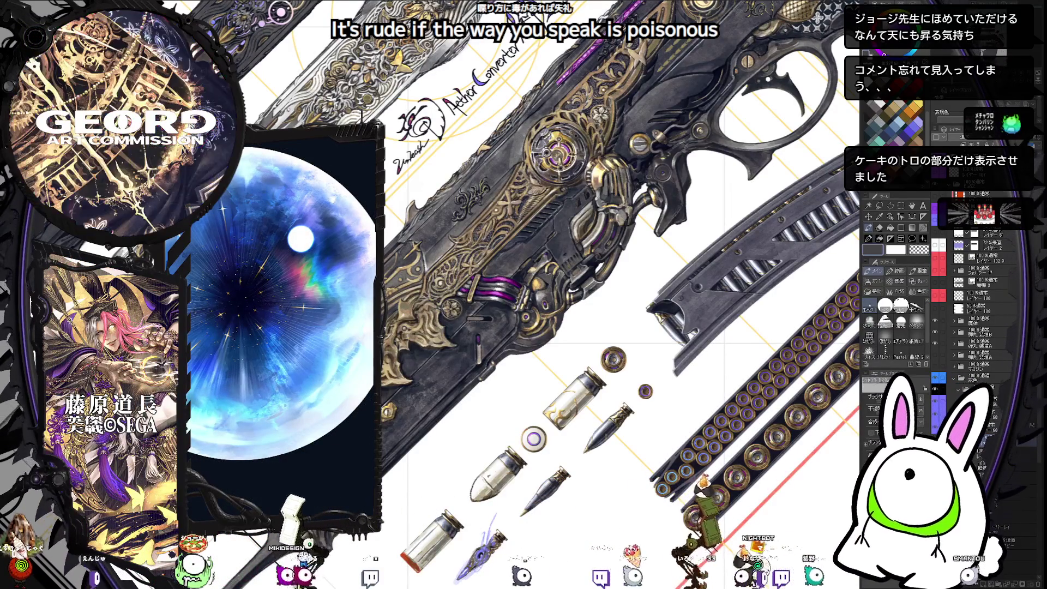
- Expand the layer folders, reset the view rotation, and zoom in on the gun's side view
left_click(968, 440)
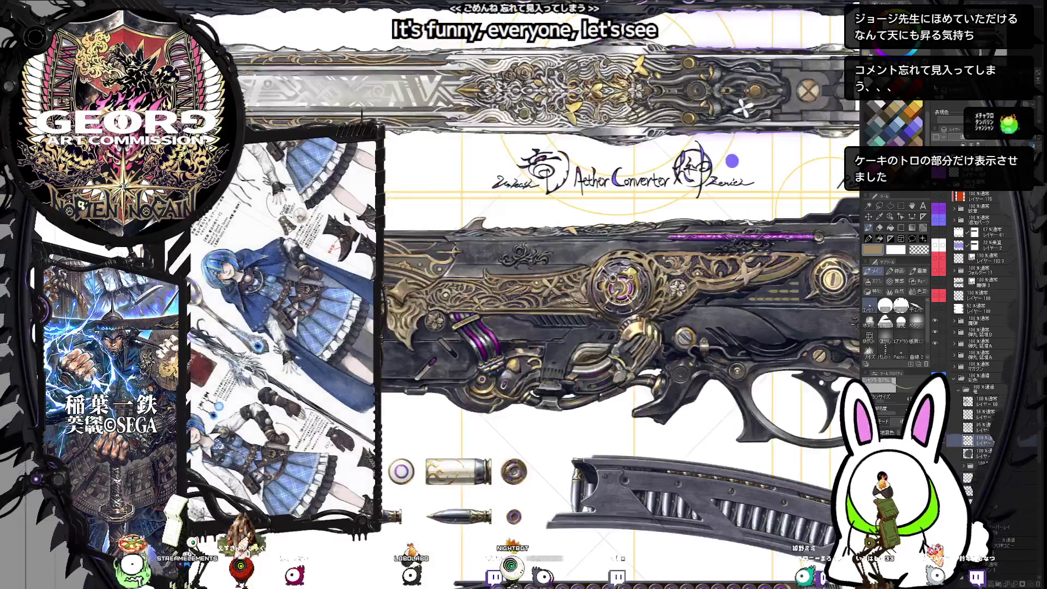
scroll(463, 278, "up", 2)
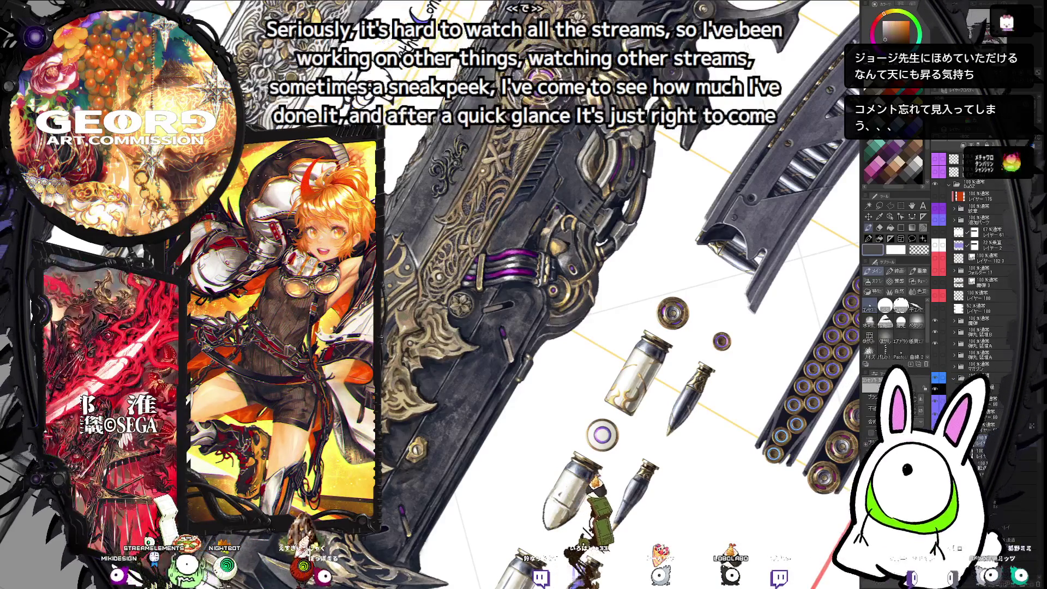
left_click(980, 439)
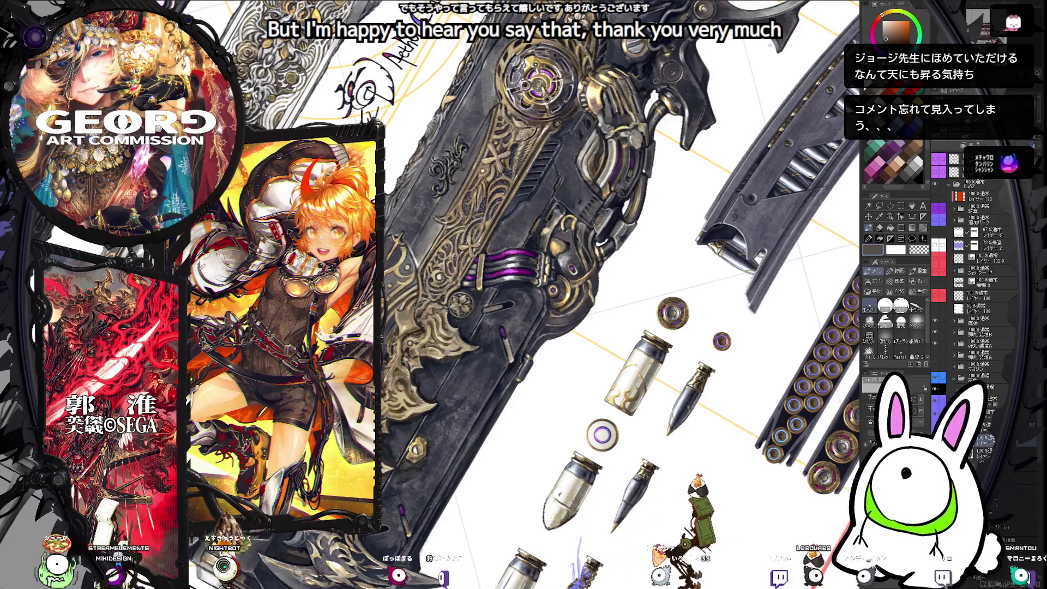
key("ctrl+0")
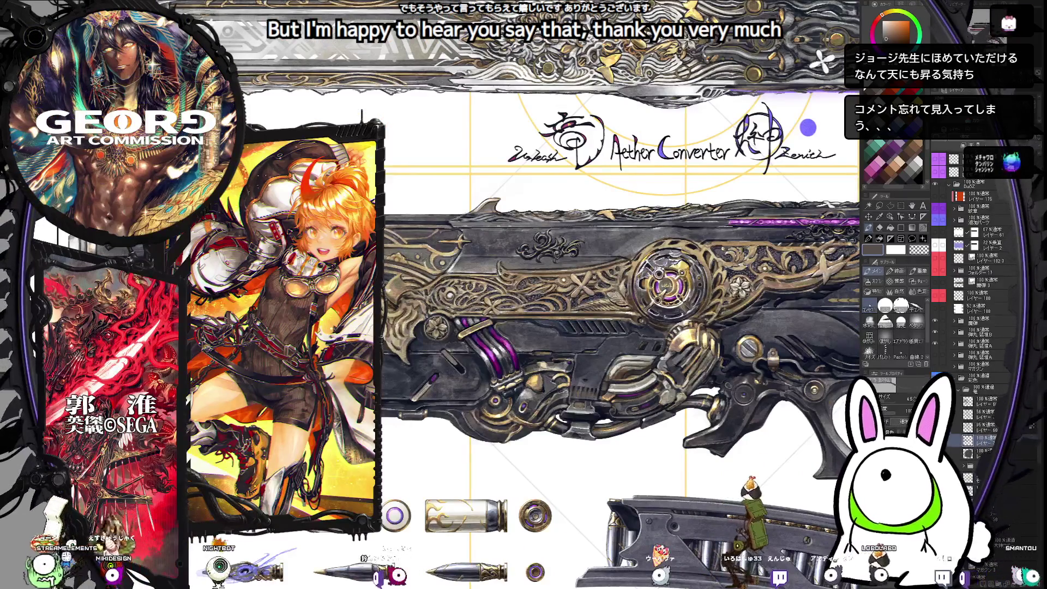
key("ctrl+plus")
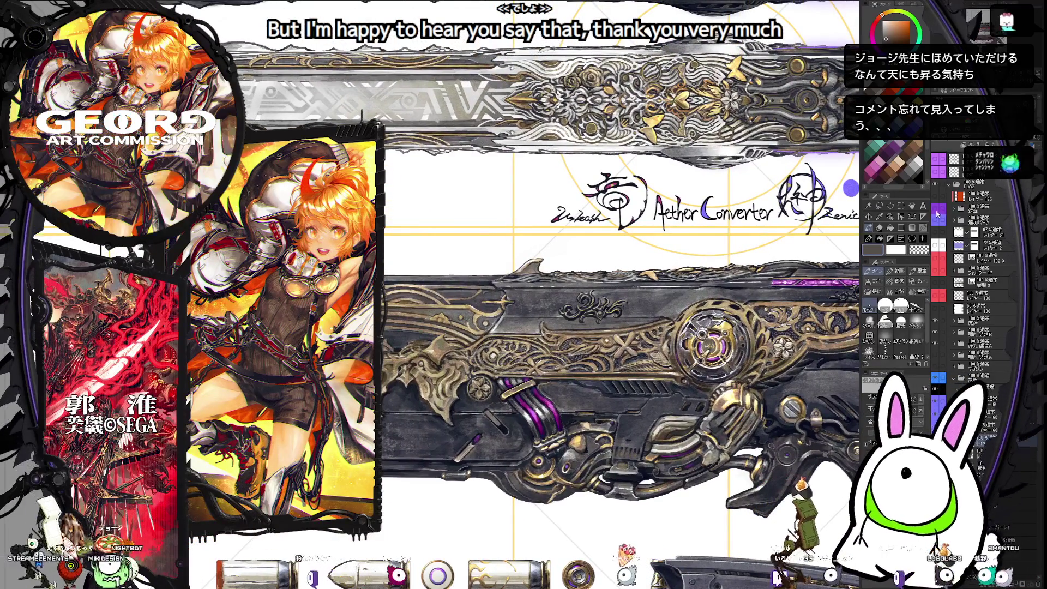
- Toggle the gold ornament layer on and off to reveal the plain dark revolver with pink crescent blades
left_click(939, 216)
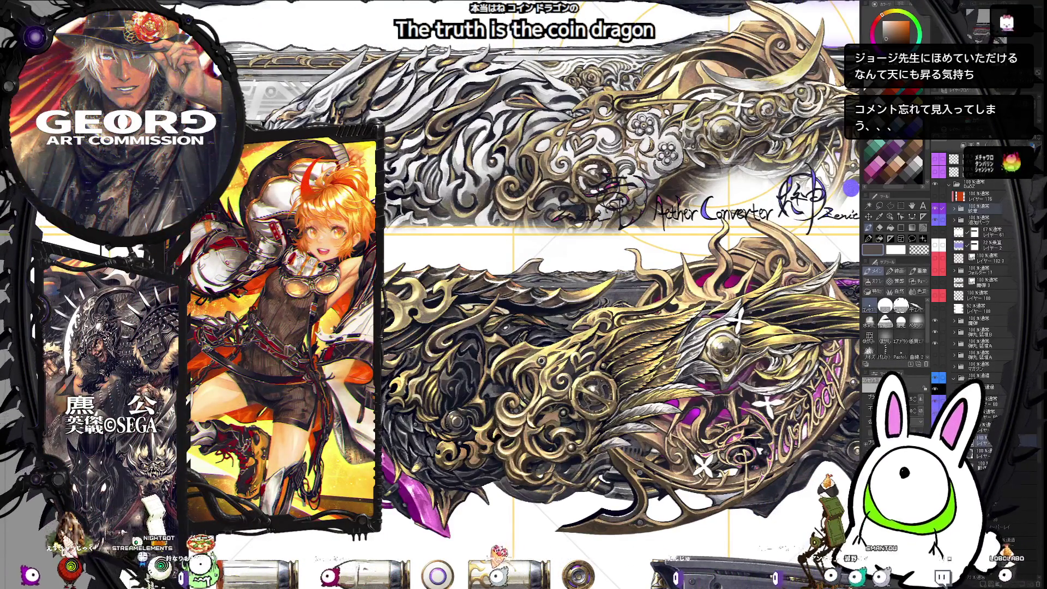
scroll(546, 300, "down", 3)
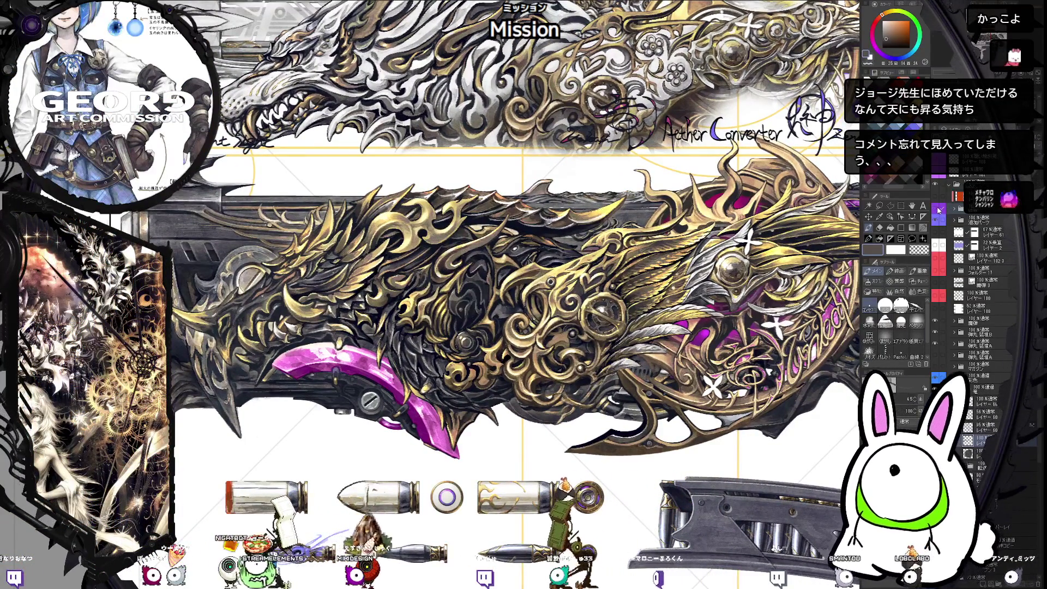
left_click(938, 211)
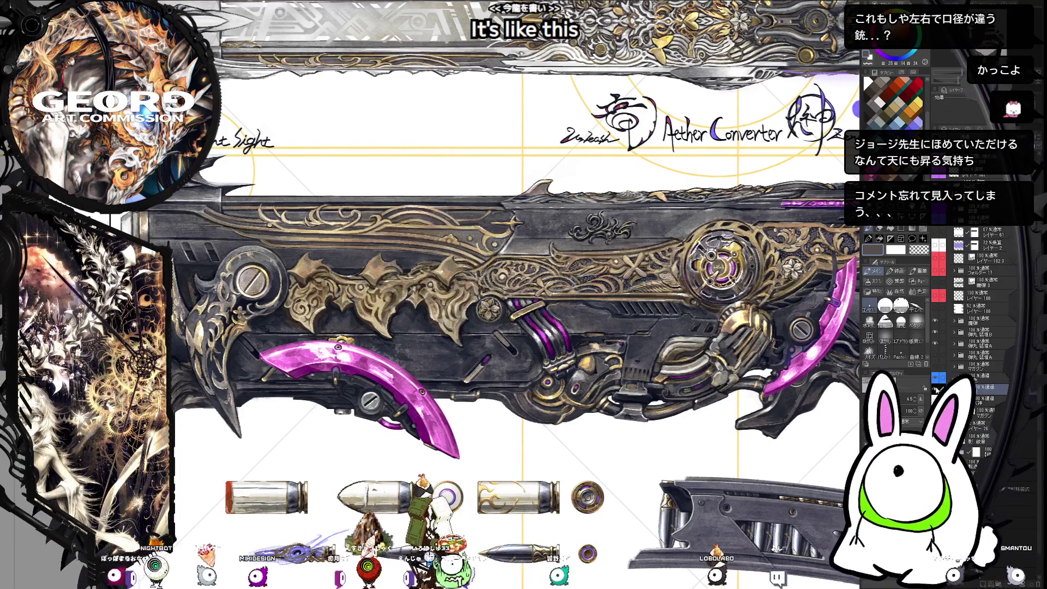
- Turn on the white silver version of the gun and reframe the sheet view
left_click(935, 401)
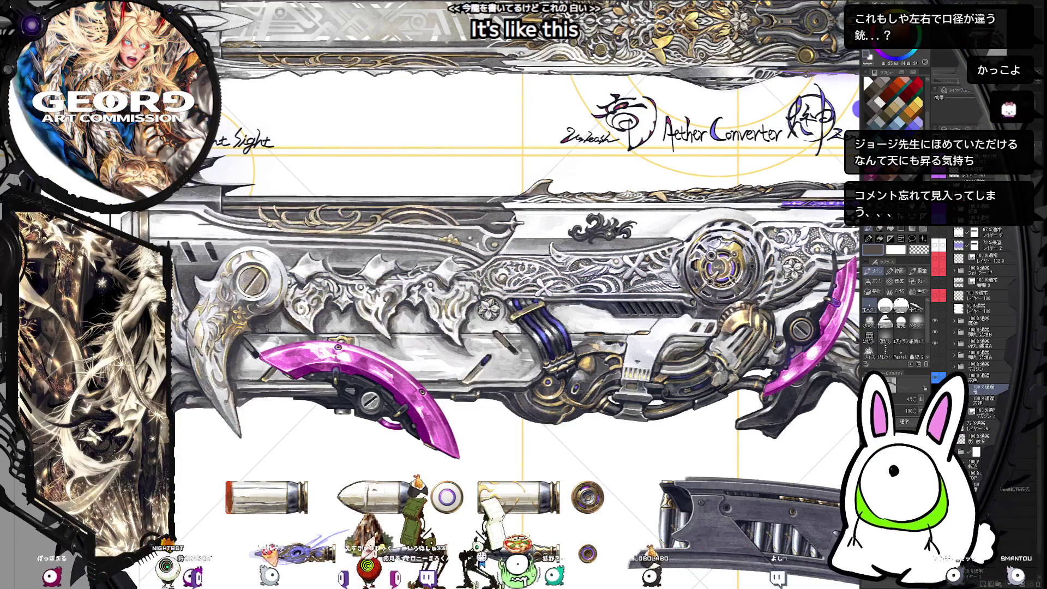
key("ctrl+minus")
key("ctrl+minus")
key("ctrl+minus")
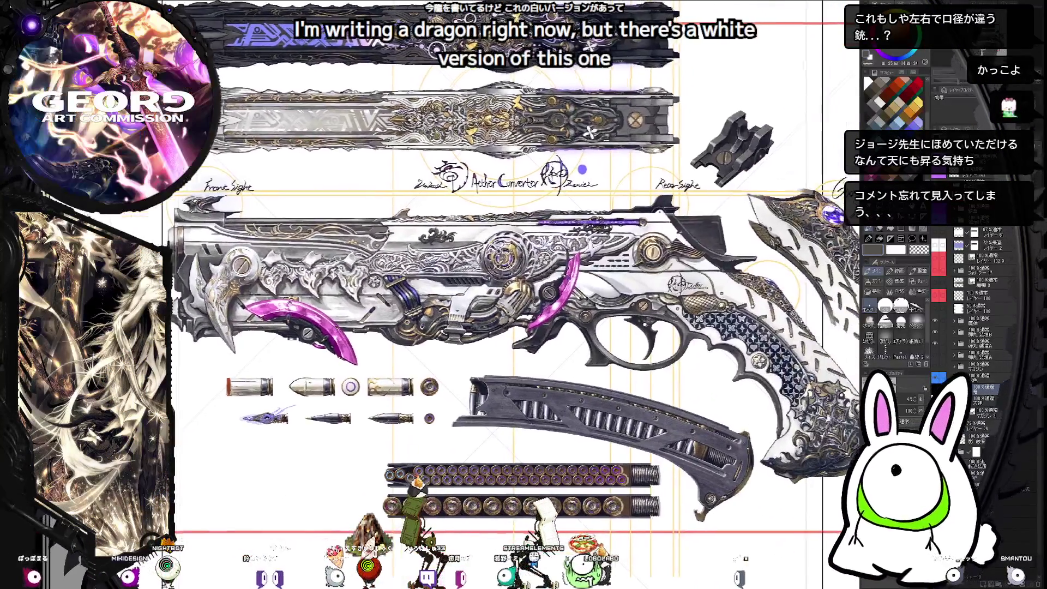
left_click_drag(524, 294, 559, 303)
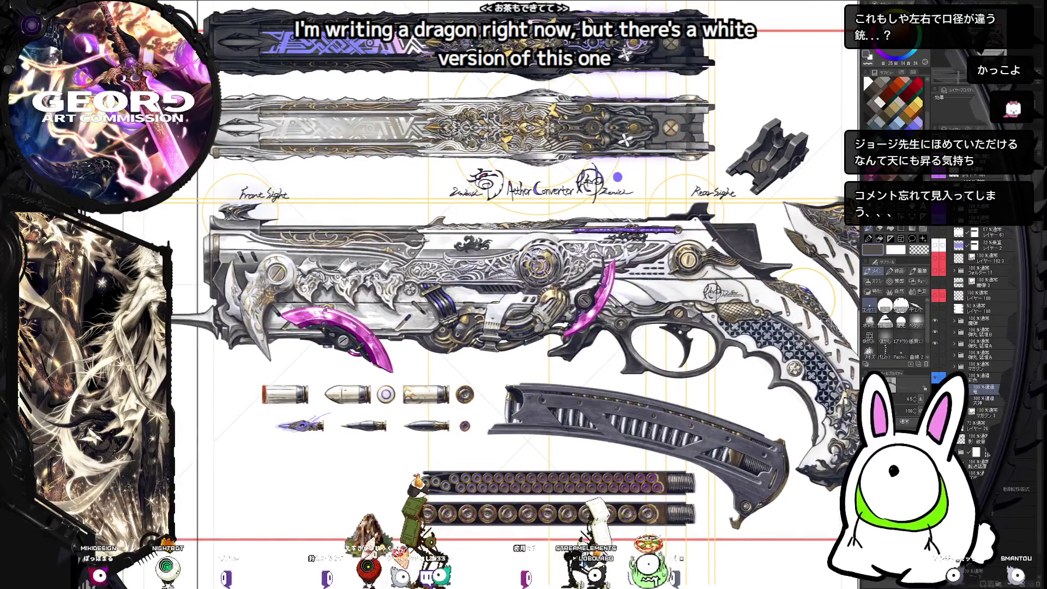
key("ctrl+plus")
- Show the Dragon folder's gold ornament over both gun views and collapse the folder
left_click(972, 232)
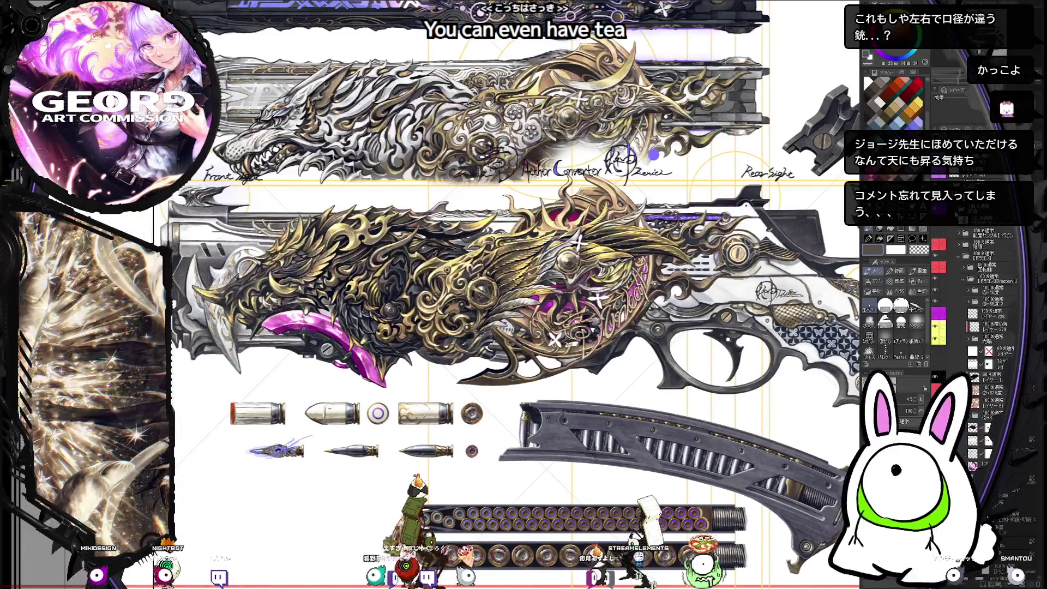
left_click(959, 257)
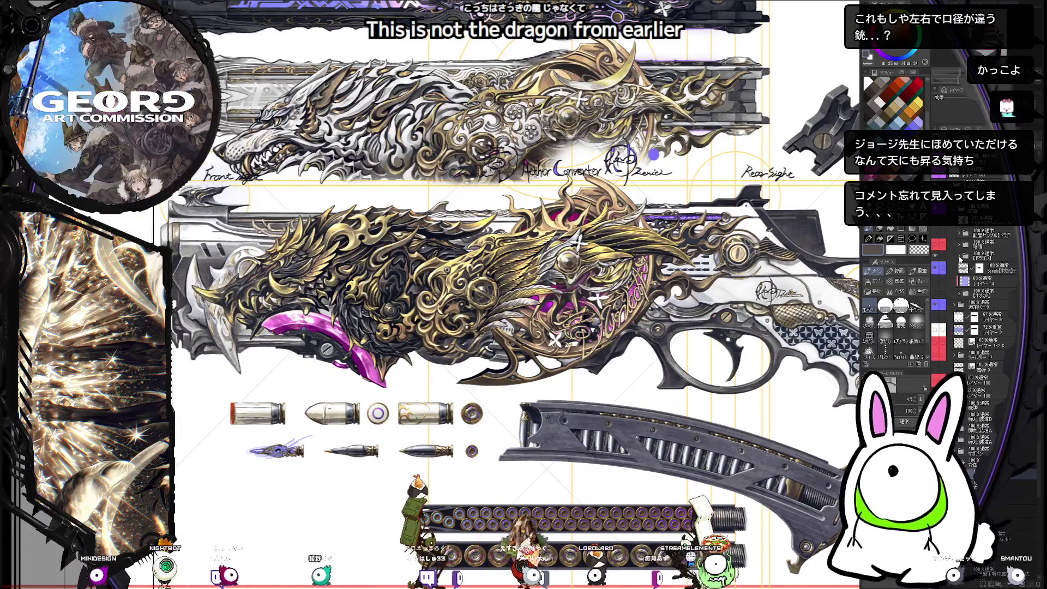
key("b")
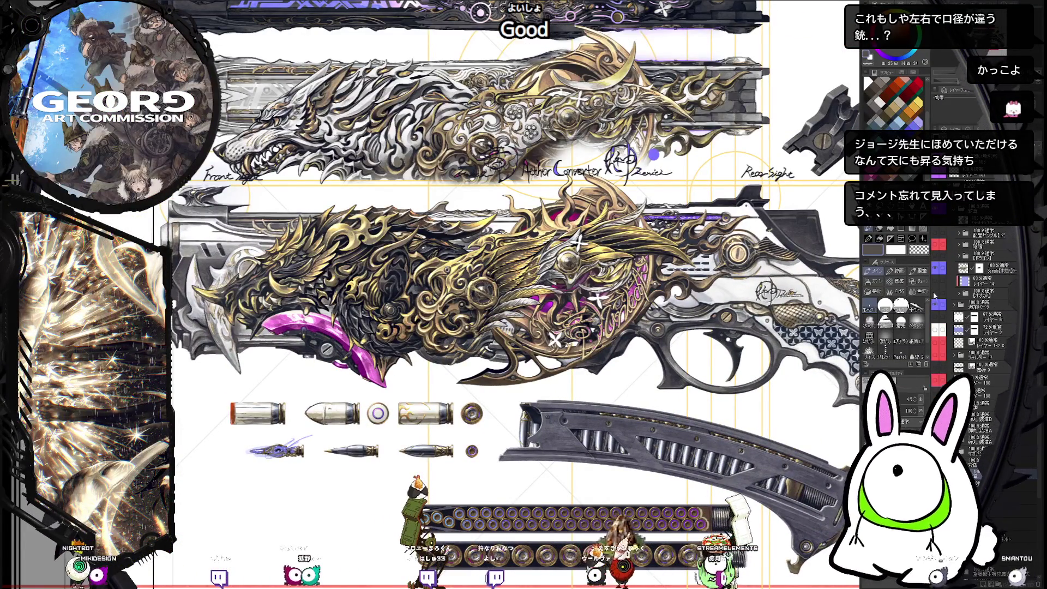
left_click(936, 295)
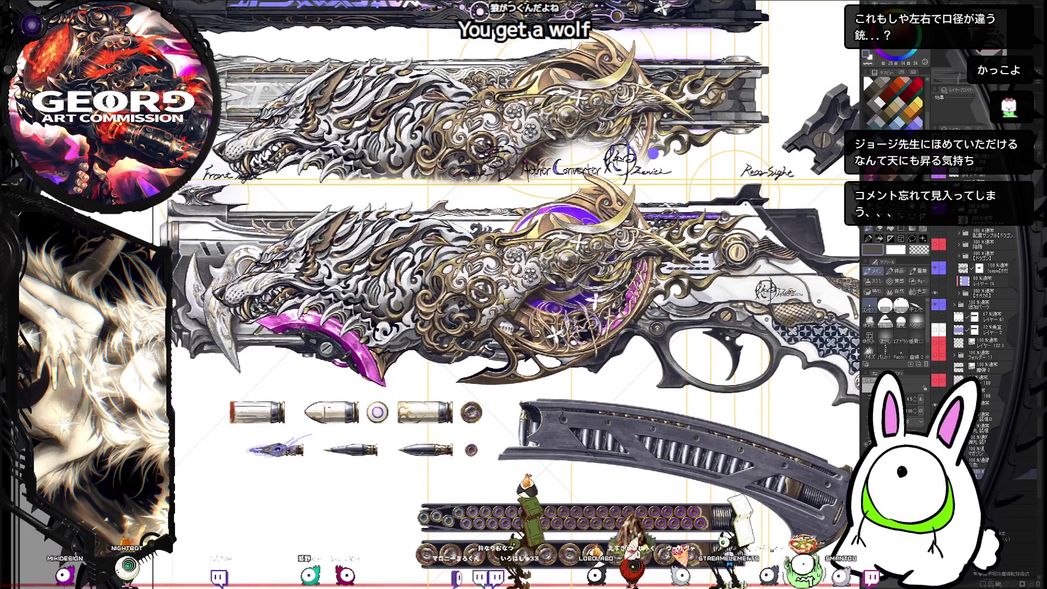
left_click_drag(513, 283, 529, 297)
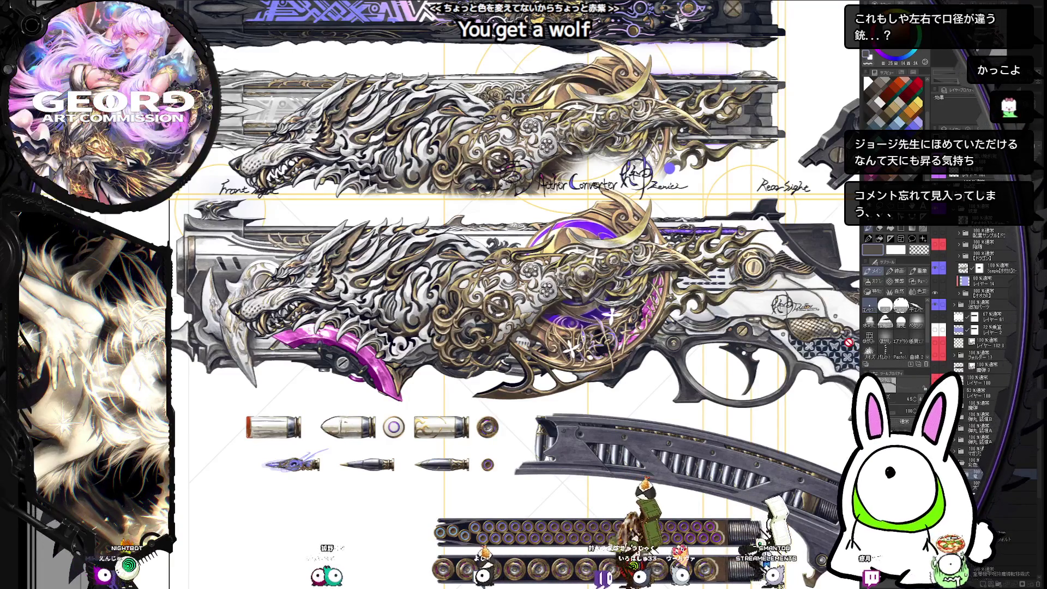
mouse_move(798, 383)
left_mouse_down()
mouse_move(763, 378)
mouse_move(768, 355)
mouse_move(810, 356)
left_mouse_up()
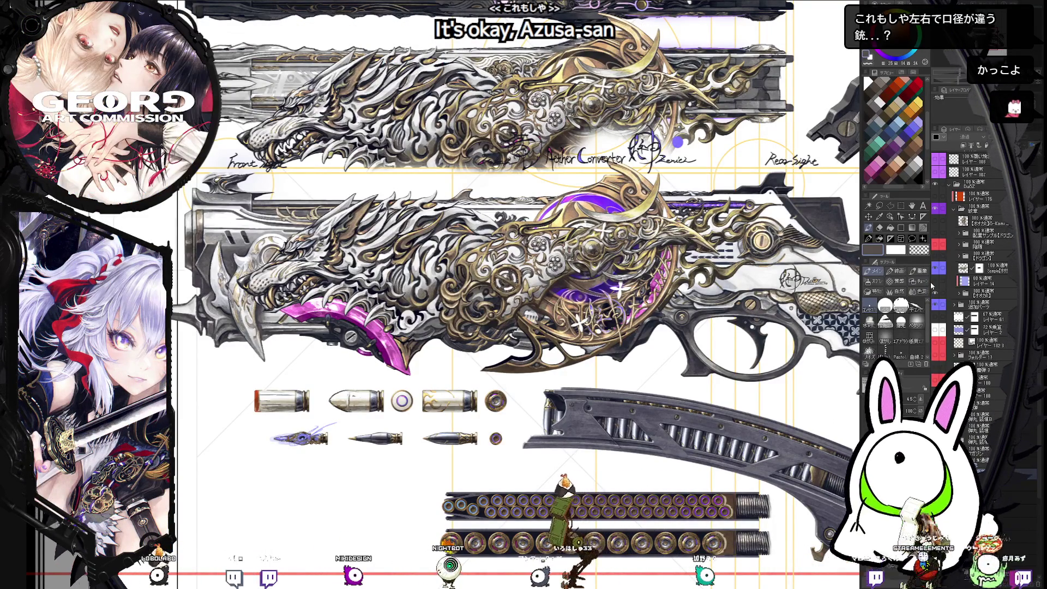
- Navigate around the bullets and magazine, then show the second ammo belt layer with larger rounds
left_click_drag(524, 295, 484, 164)
key("ctrl+plus")
key("ctrl+plus")
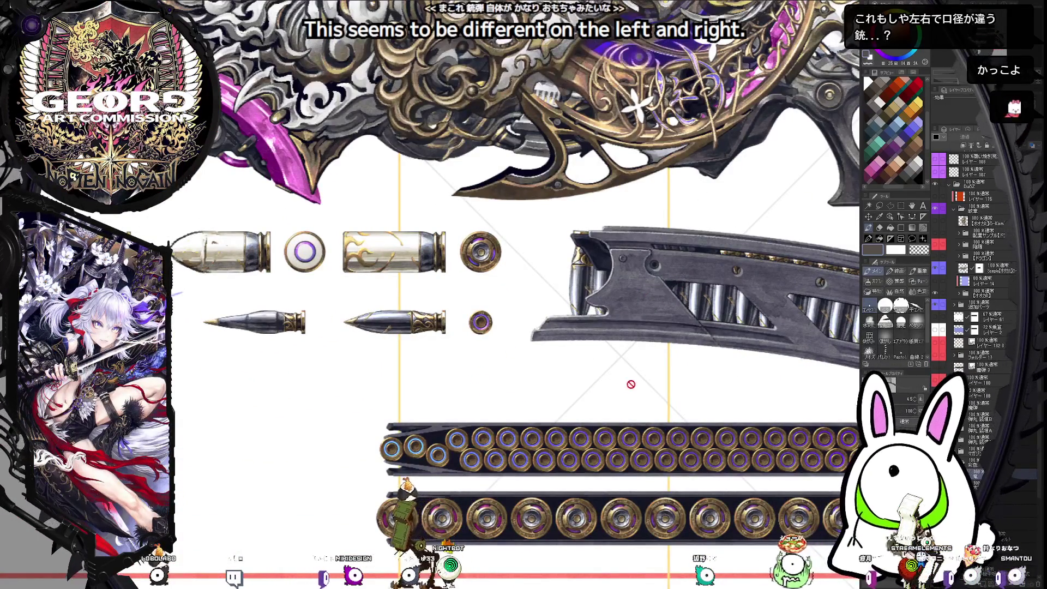
left_click_drag(686, 405, 452, 342)
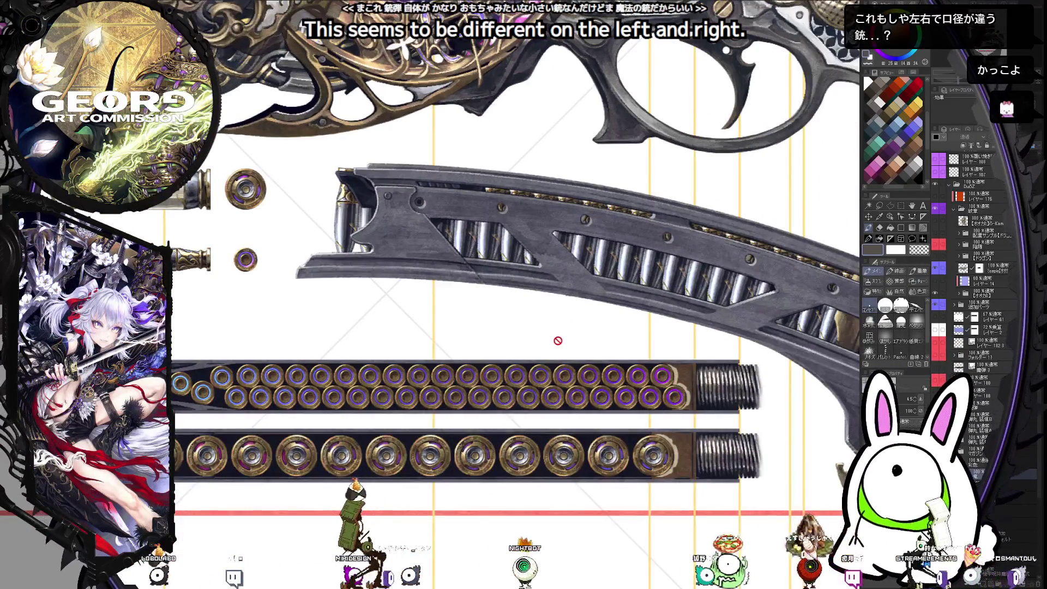
left_click_drag(518, 456, 578, 468)
mouse_move(505, 445)
left_mouse_down()
mouse_move(472, 466)
mouse_move(576, 423)
mouse_move(635, 436)
left_mouse_up()
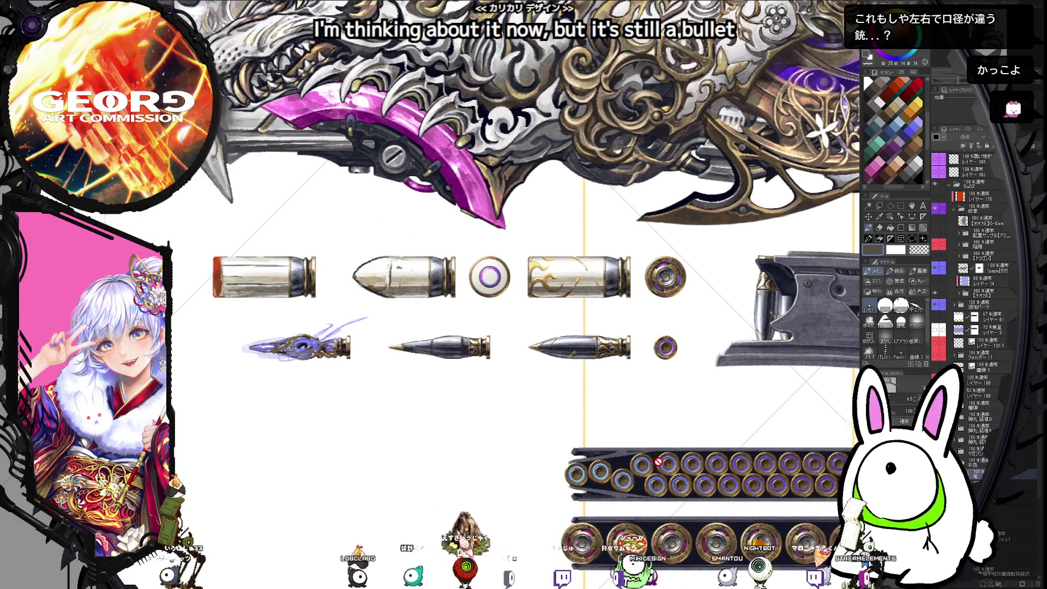
scroll(219, 275, "down", 1)
scroll(218, 276, "down", 1)
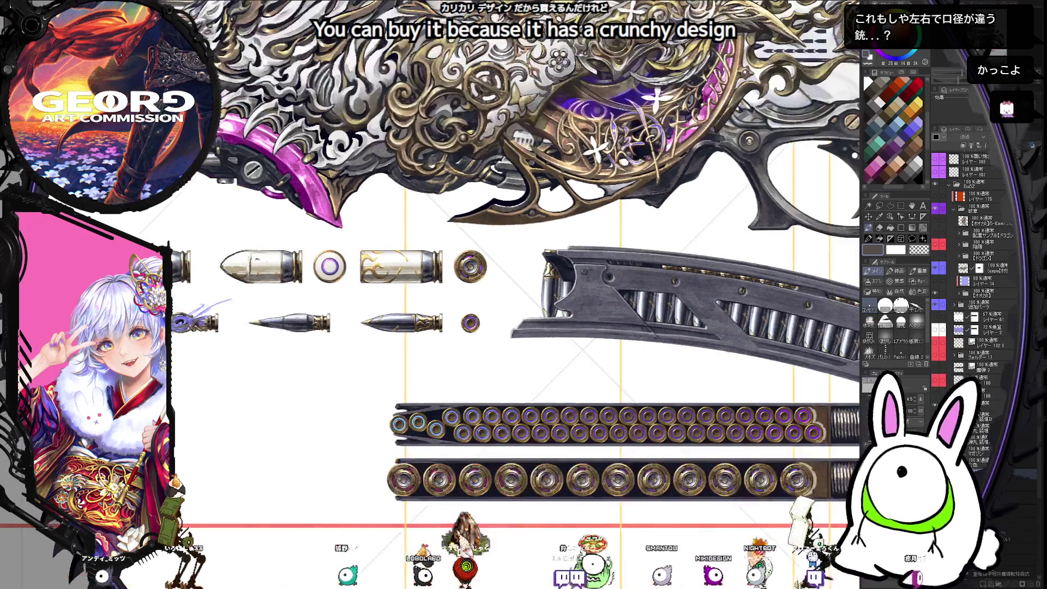
left_click_drag(713, 276, 687, 296)
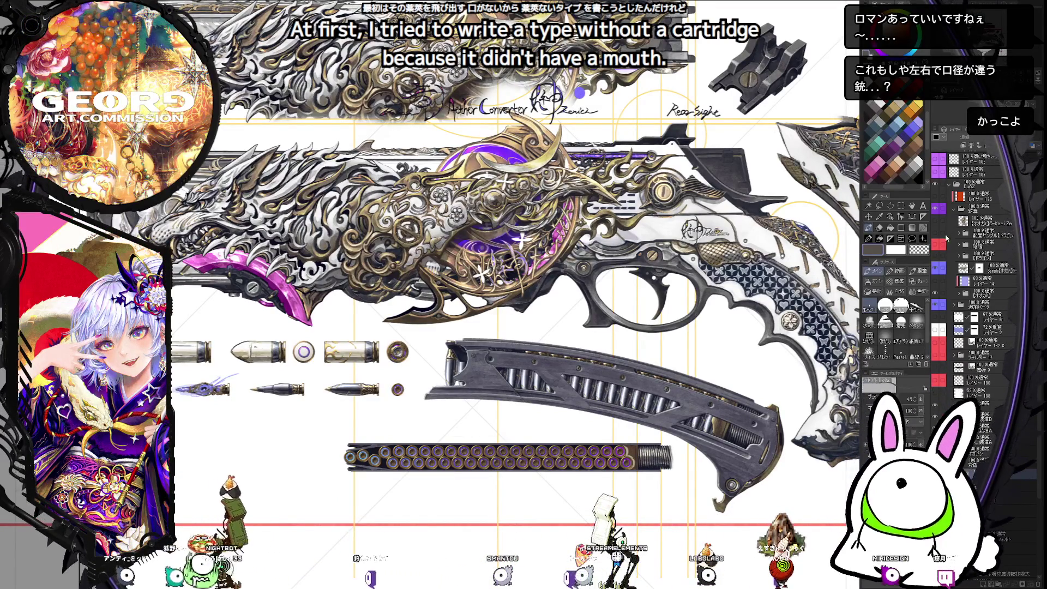
left_click(936, 247)
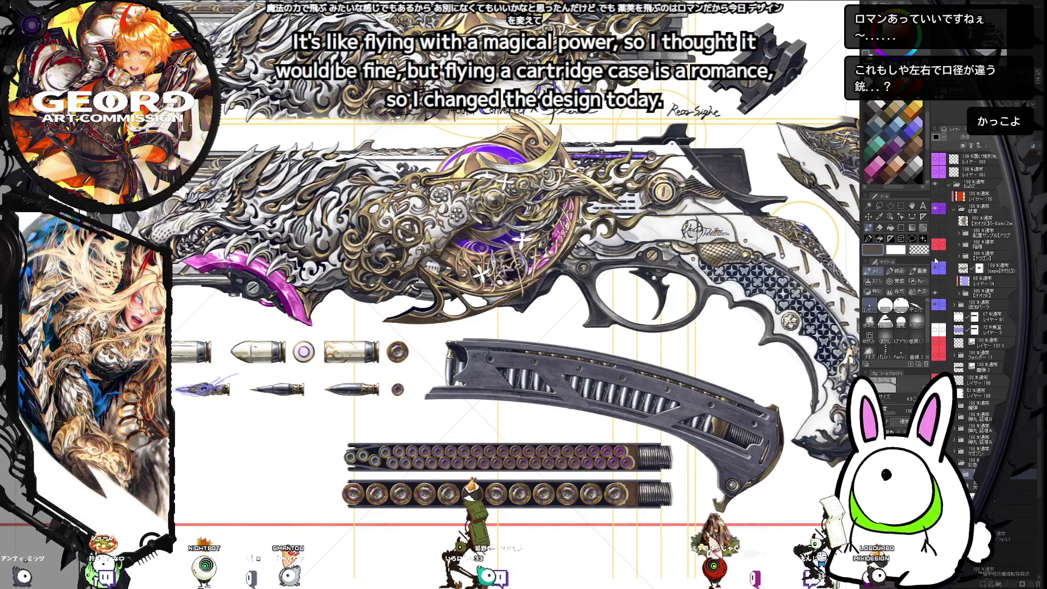
- Undo the last change, then hide the wolf filigree layer on the middle revolver
key("ctrl+z")
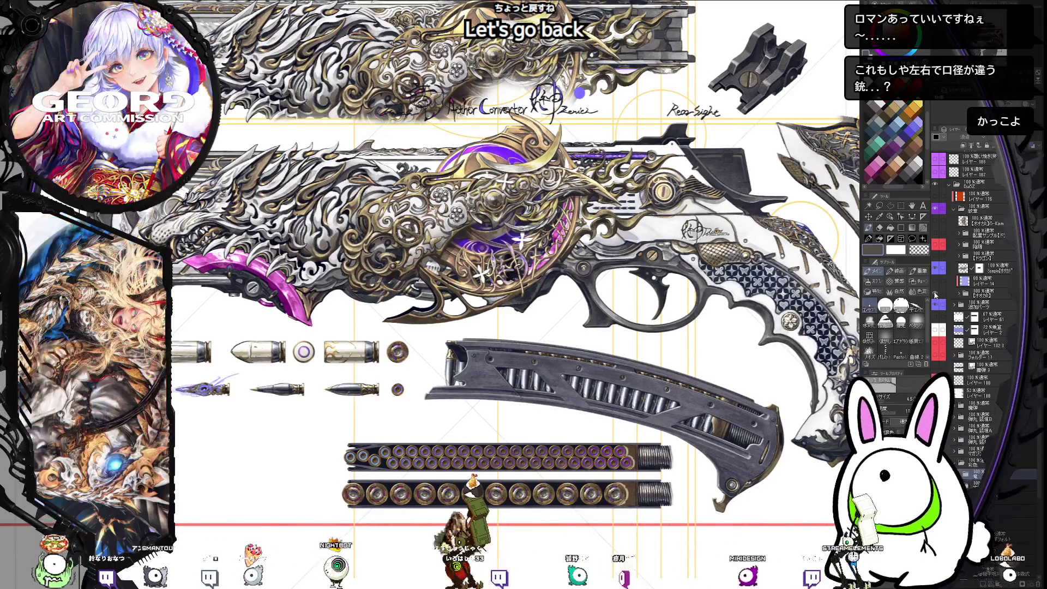
left_click(937, 294)
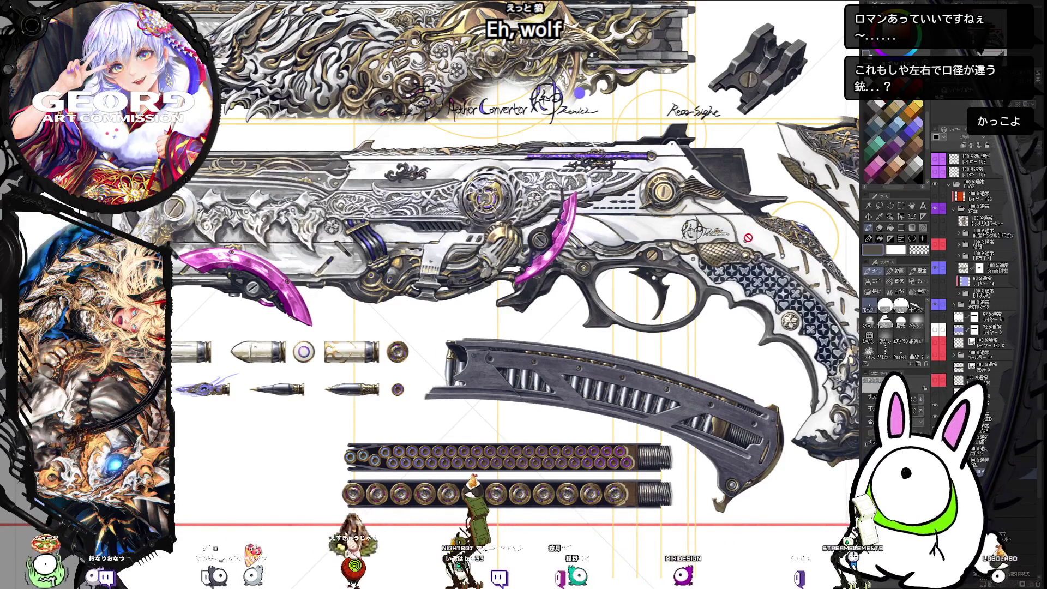
- With the barrels rotated vertical, pick a different brush from the Main sub-tool tab, then restore horizontal view
scroll(748, 238, "up", 3)
scroll(696, 312, "up", 5)
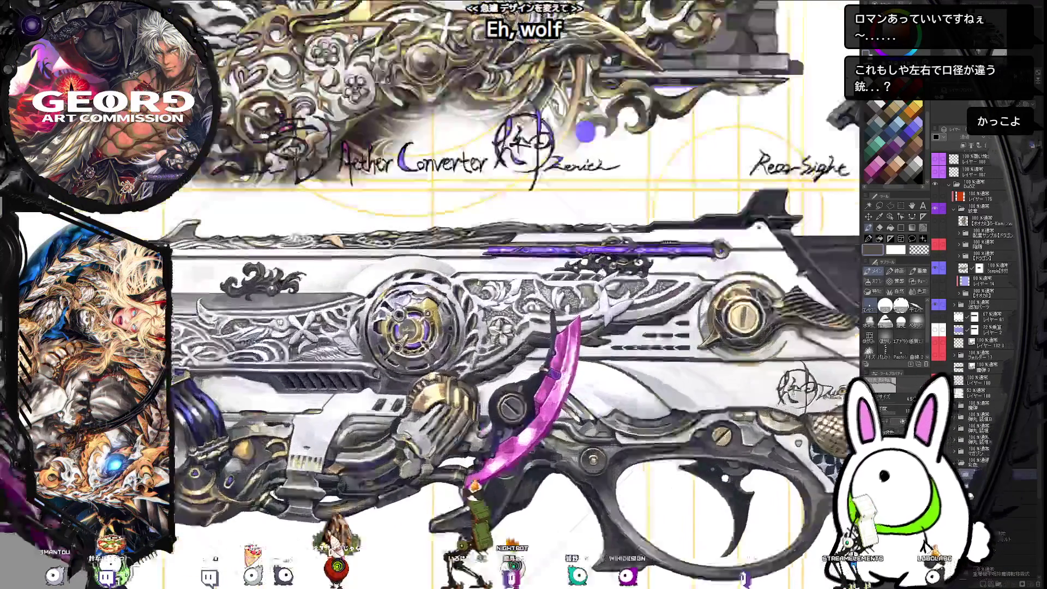
scroll(697, 311, "down", 1)
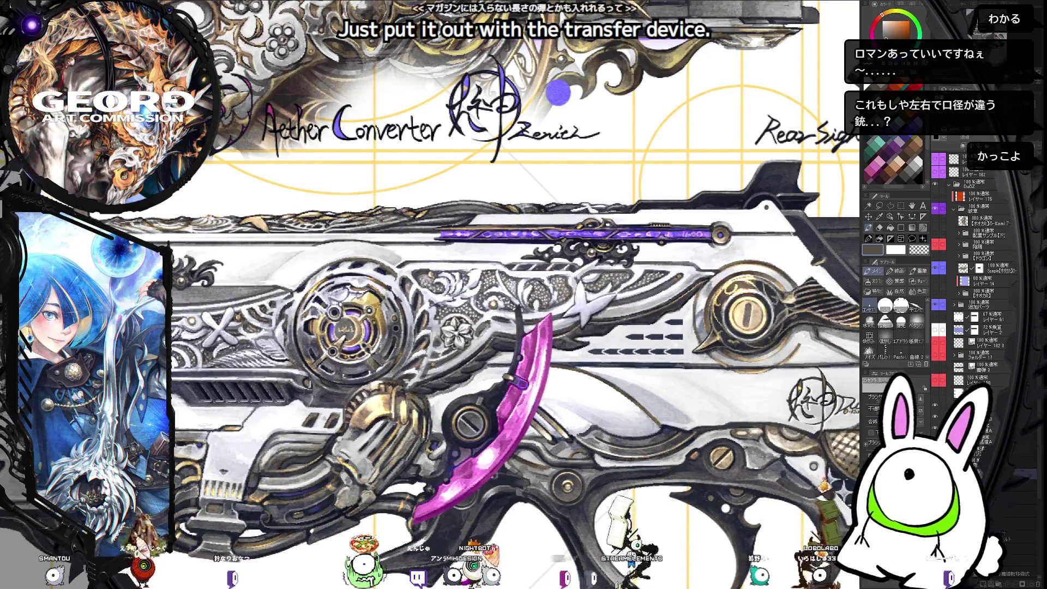
key("ctrl+minus")
mouse_move(498, 187)
left_mouse_down()
mouse_move(435, 169)
mouse_move(346, 203)
mouse_move(335, 232)
mouse_move(600, 93)
mouse_move(642, 99)
left_mouse_up()
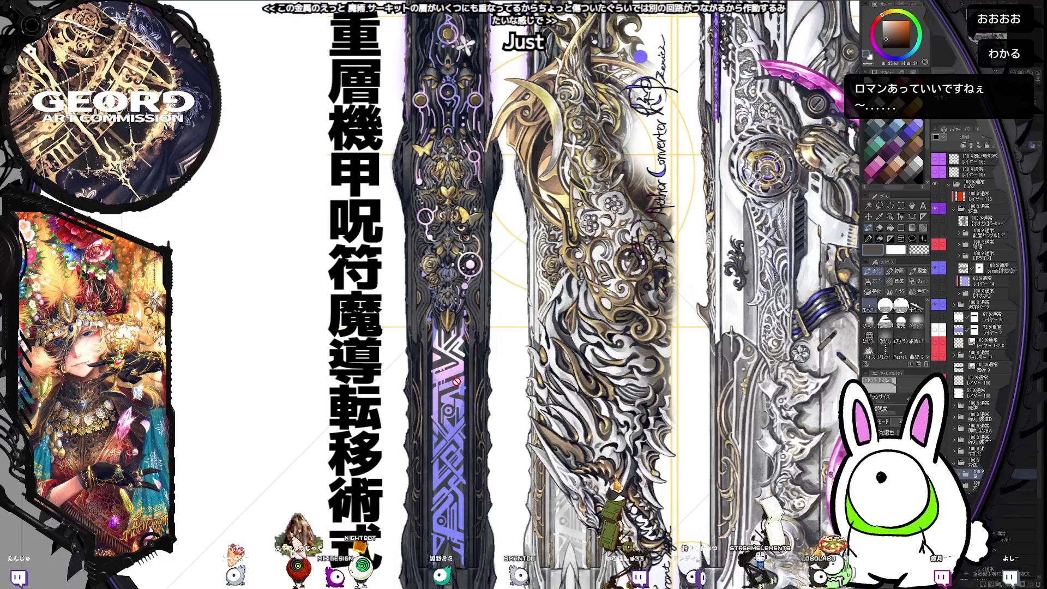
left_click(868, 271)
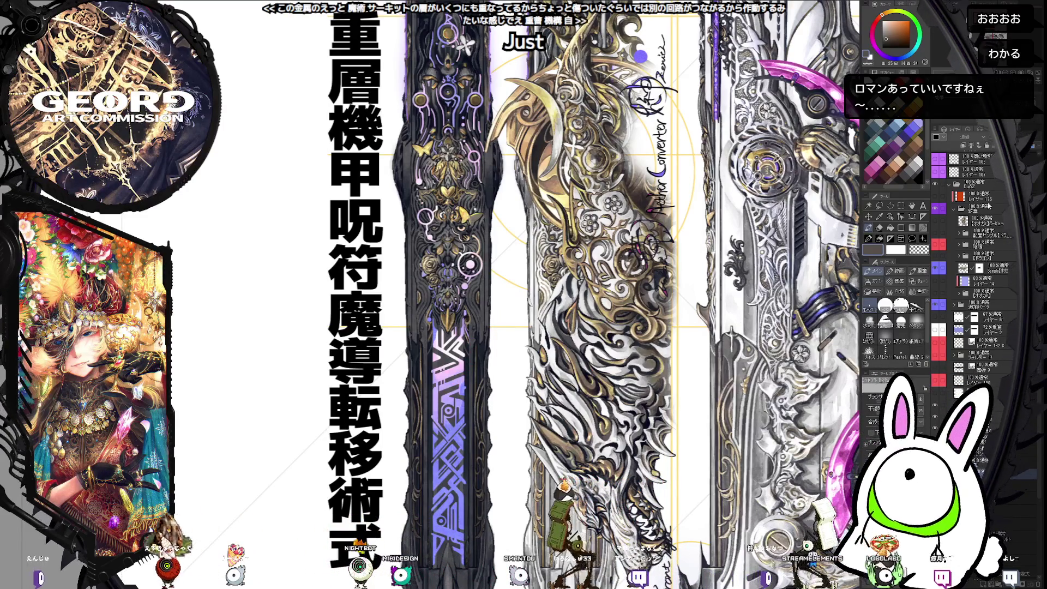
left_click_drag(537, 287, 489, 254)
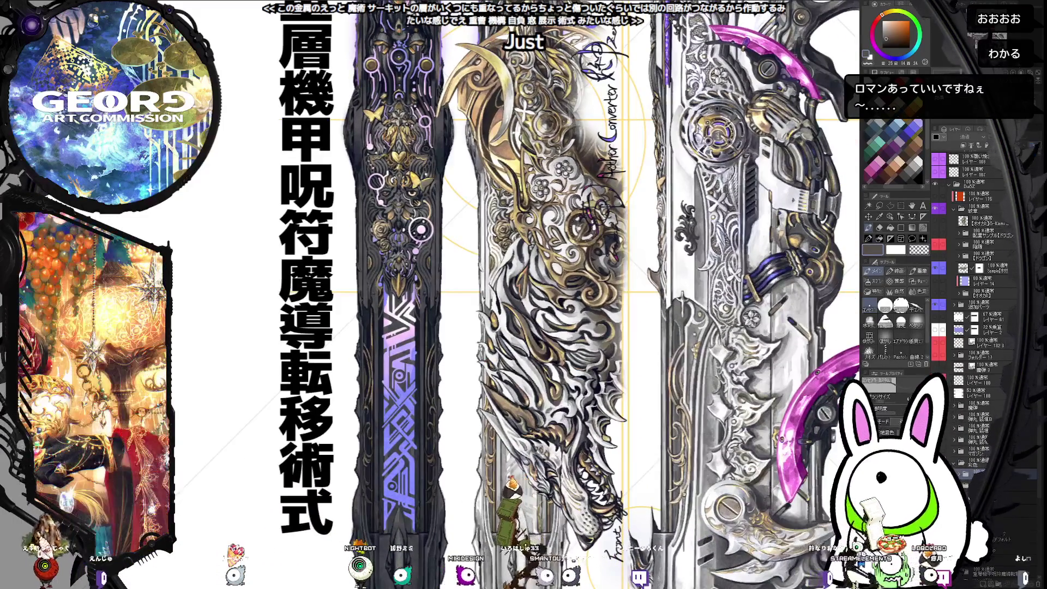
key("ctrl+Right")
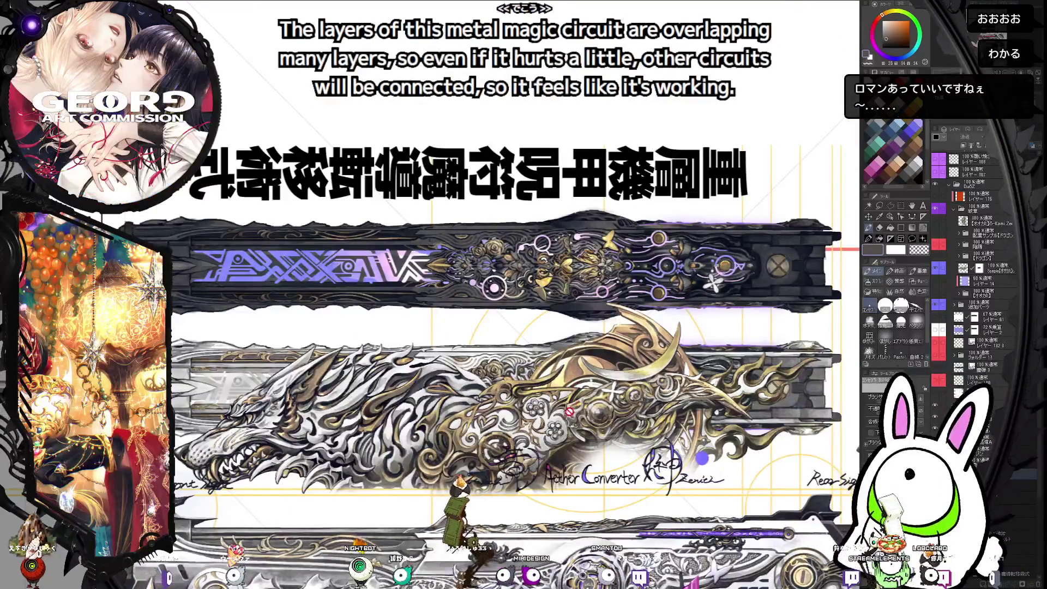
scroll(491, 294, "down", 5)
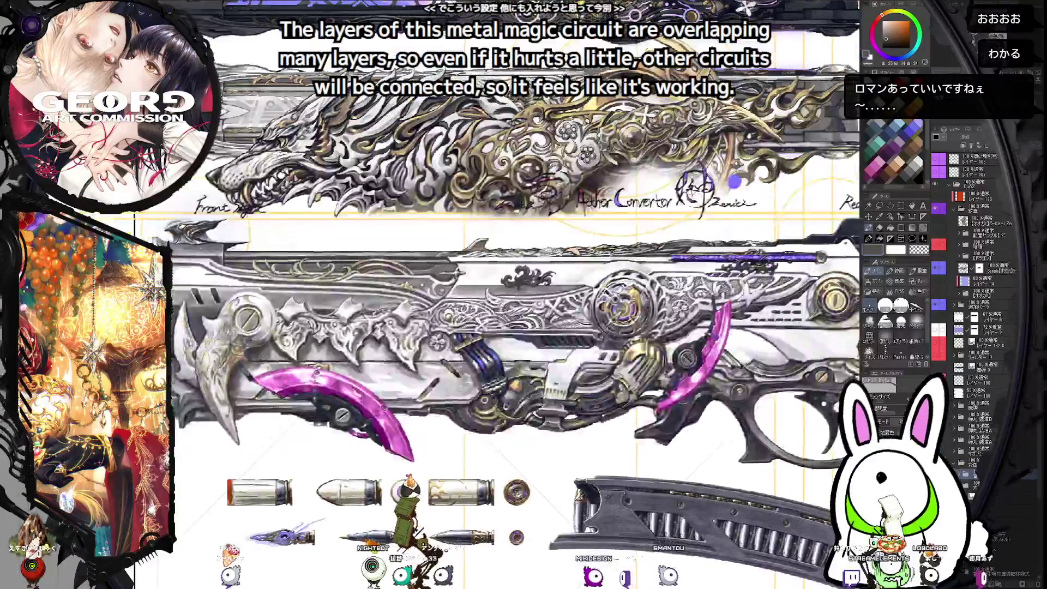
scroll(491, 295, "up", 3)
mouse_move(602, 280)
left_mouse_down()
mouse_move(664, 376)
mouse_move(666, 333)
left_mouse_up()
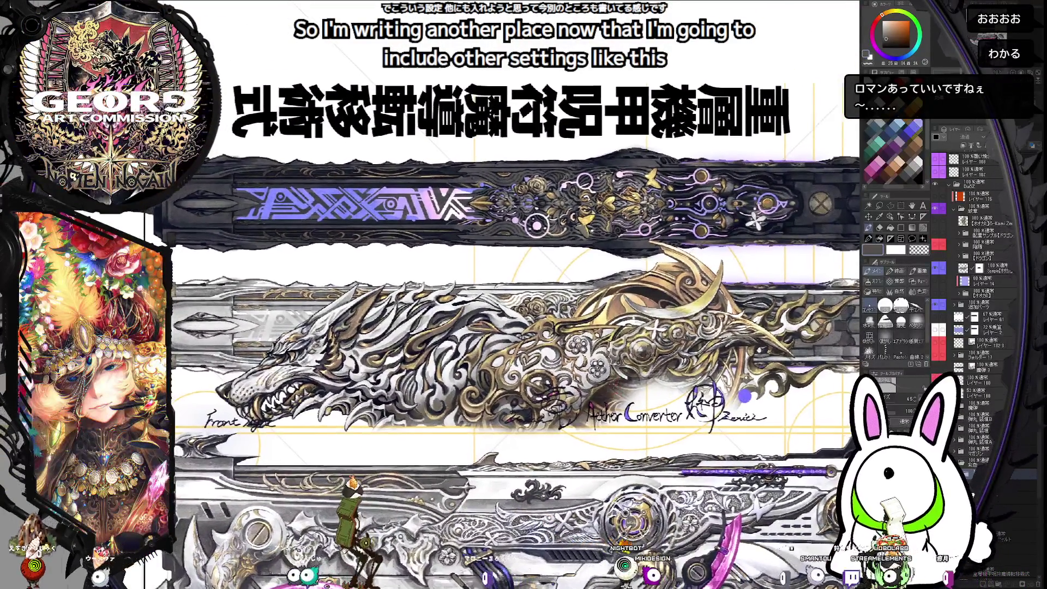
mouse_move(628, 379)
left_mouse_down()
mouse_move(617, 393)
mouse_move(603, 187)
mouse_move(589, 172)
left_mouse_up()
left_click_drag(607, 292, 609, 278)
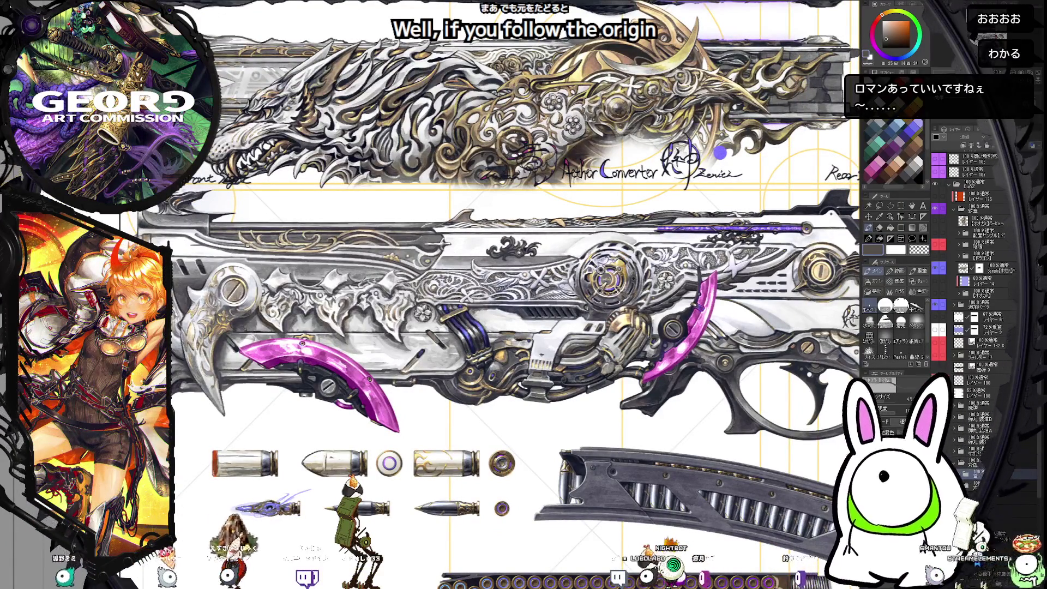
- Briefly show the red and blue guide circles layer, then hide it again
scroll(1041, 203, "up", 3)
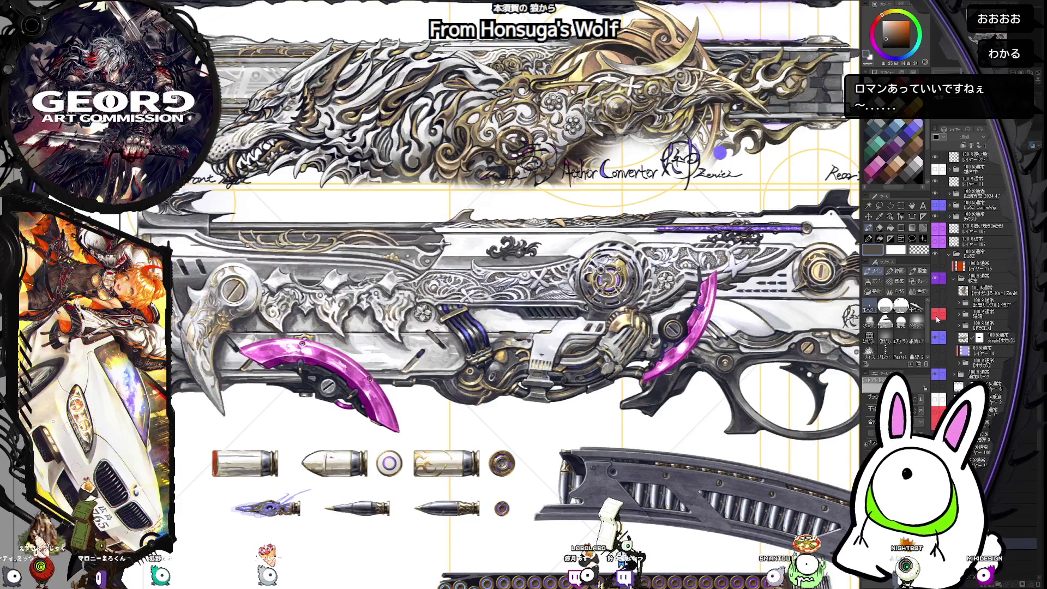
left_click(936, 317)
left_click(936, 315)
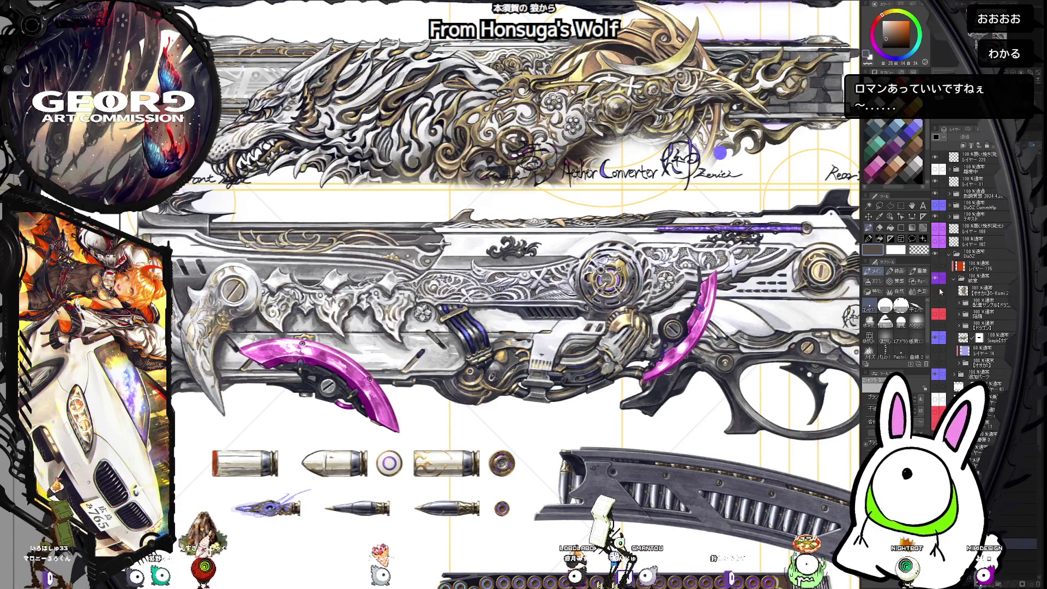
- Show the gold dragon ornament on the middle gun, briefly hiding the top gun's ornament to compare
left_click(937, 327)
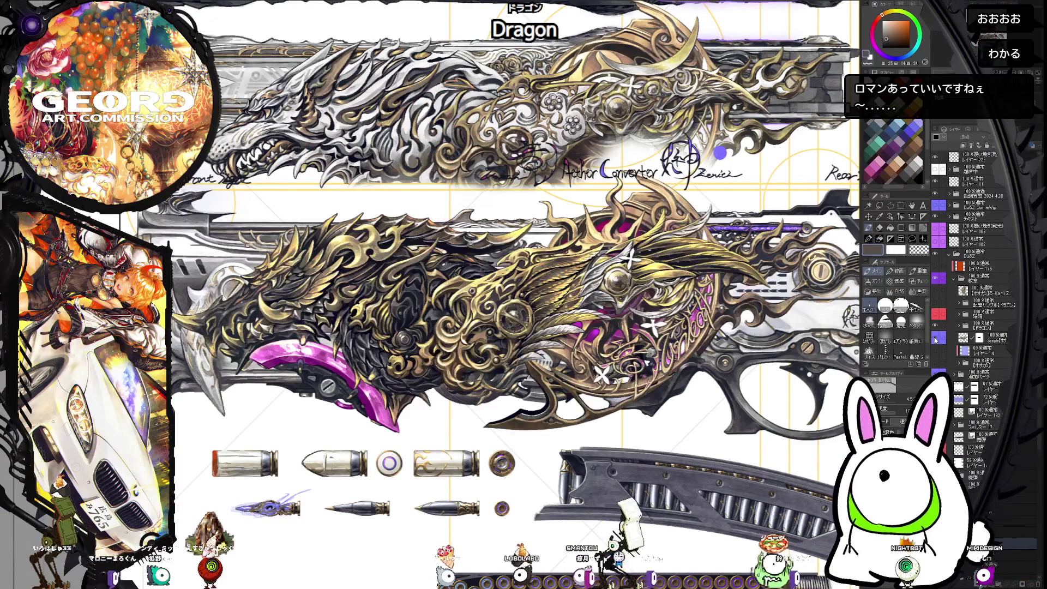
left_click(937, 342)
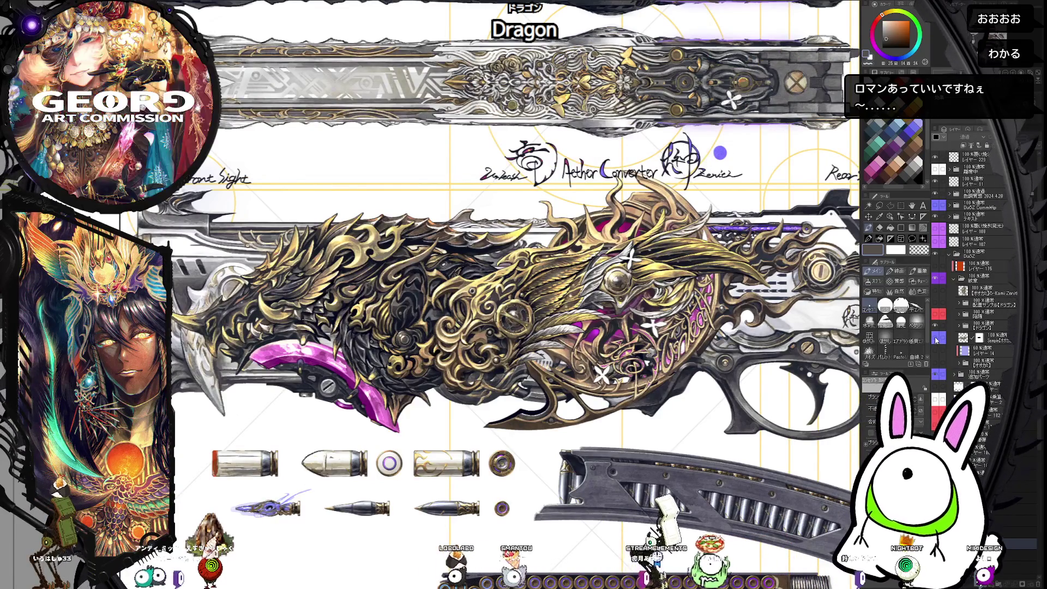
left_click(937, 343)
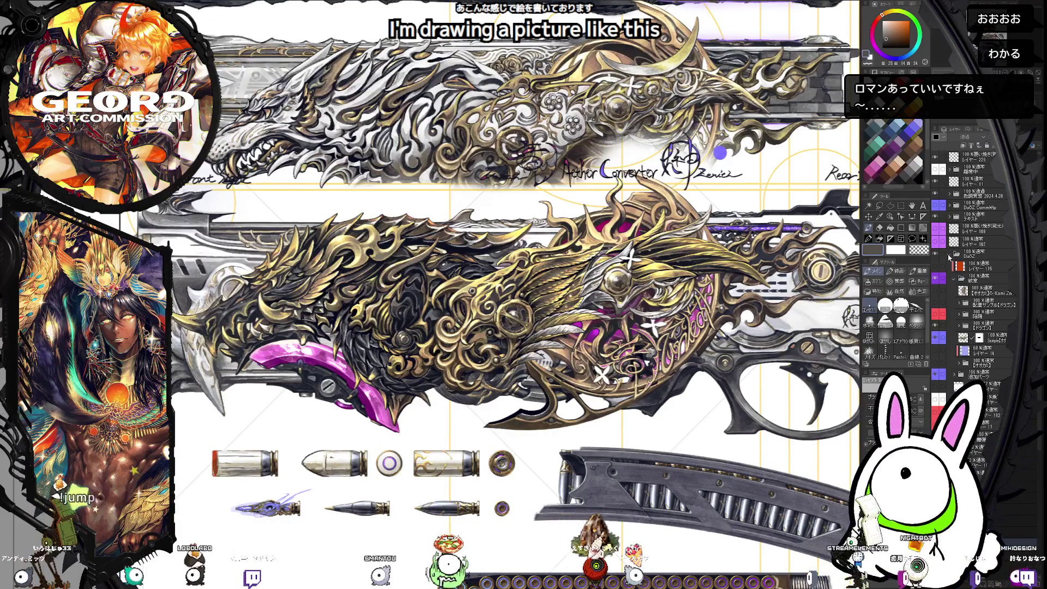
- Collapse the DuoZ folder and turn on the darker shading layer for the gun body ends
left_click(951, 254)
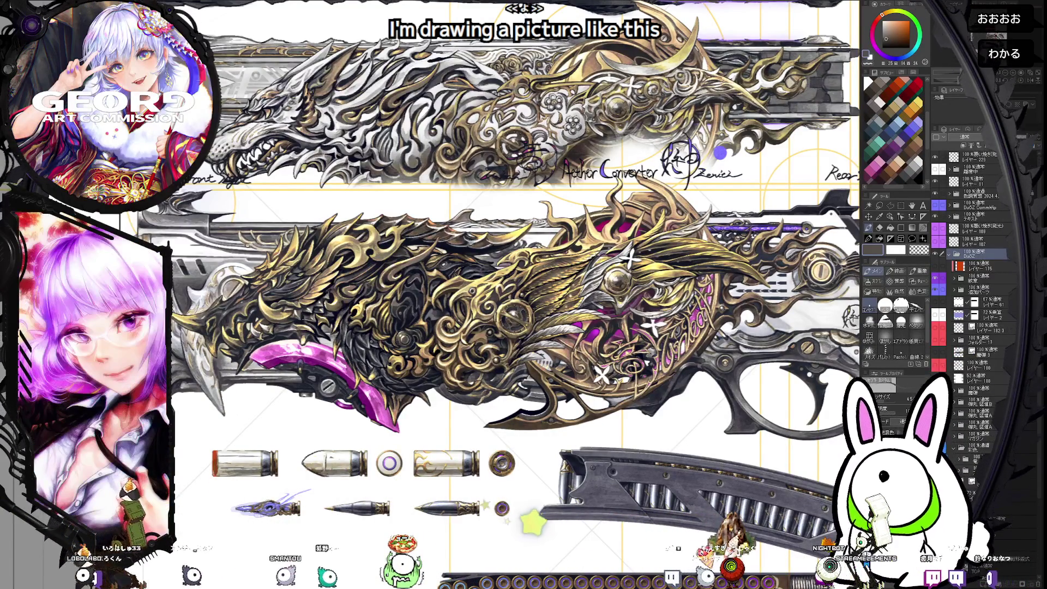
scroll(971, 273, "down", 2)
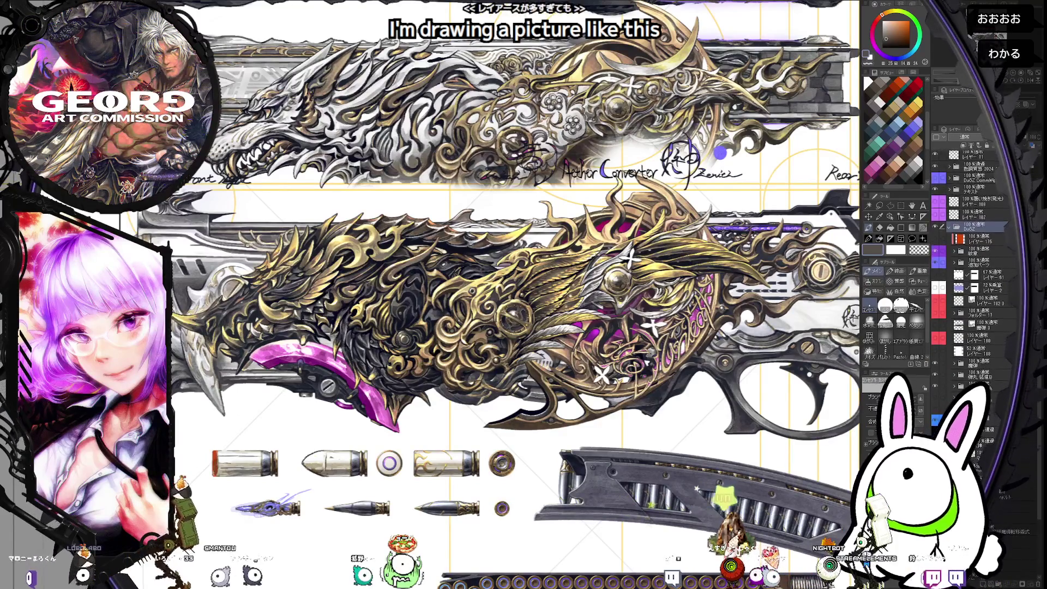
scroll(969, 349, "down", 3)
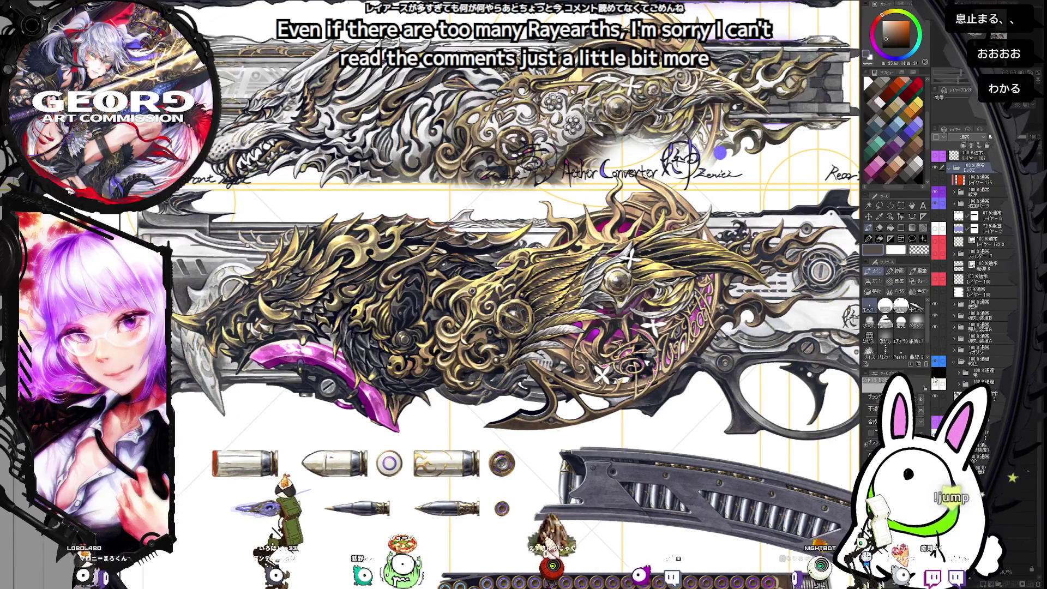
left_click(935, 376)
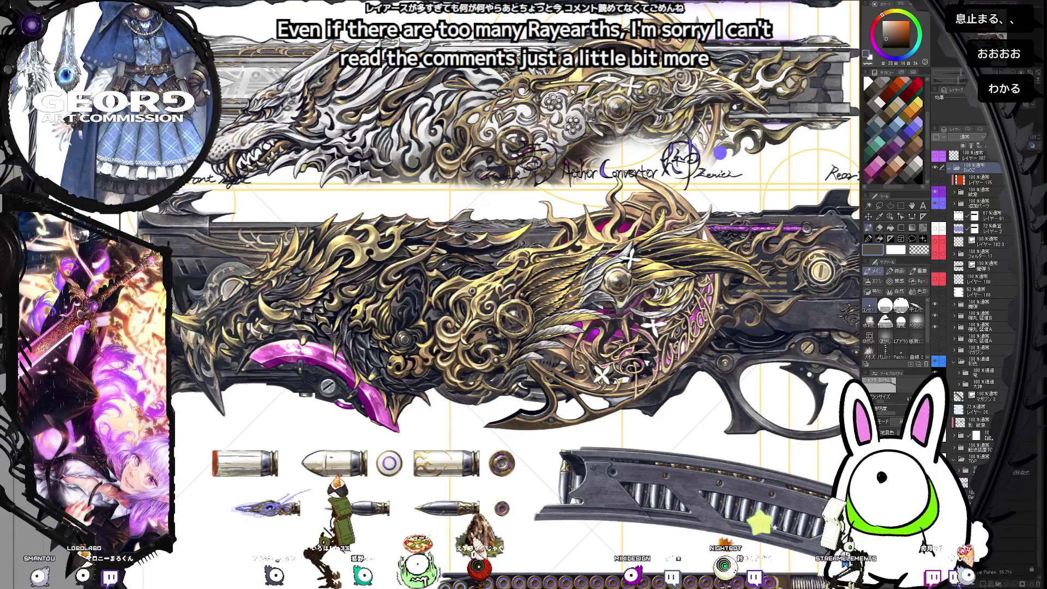
scroll(968, 350, "up", 3)
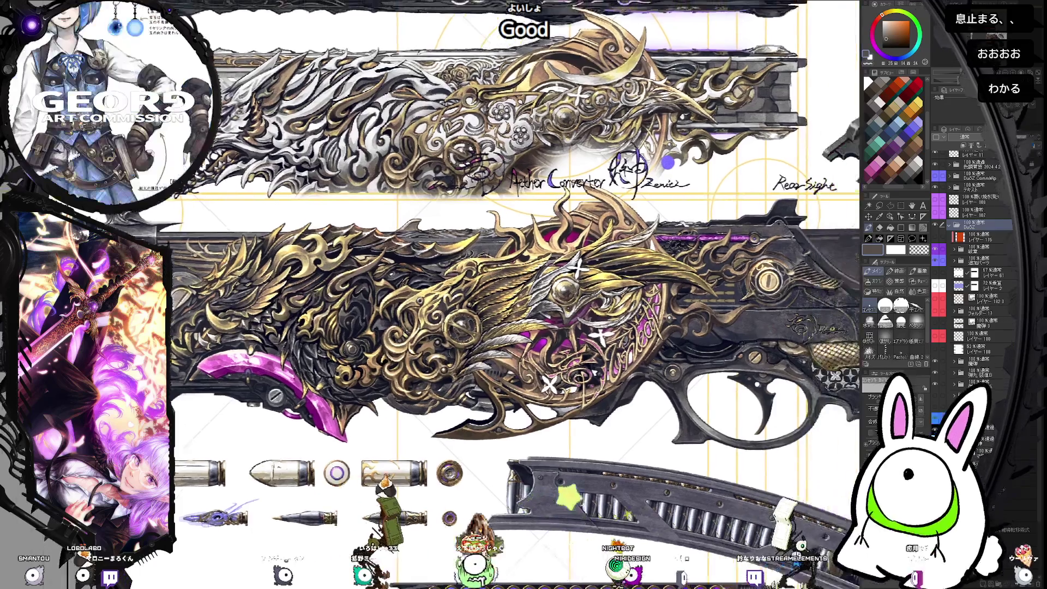
scroll(518, 295, "right", 3)
scroll(518, 294, "down", 1)
scroll(518, 294, "left", 3)
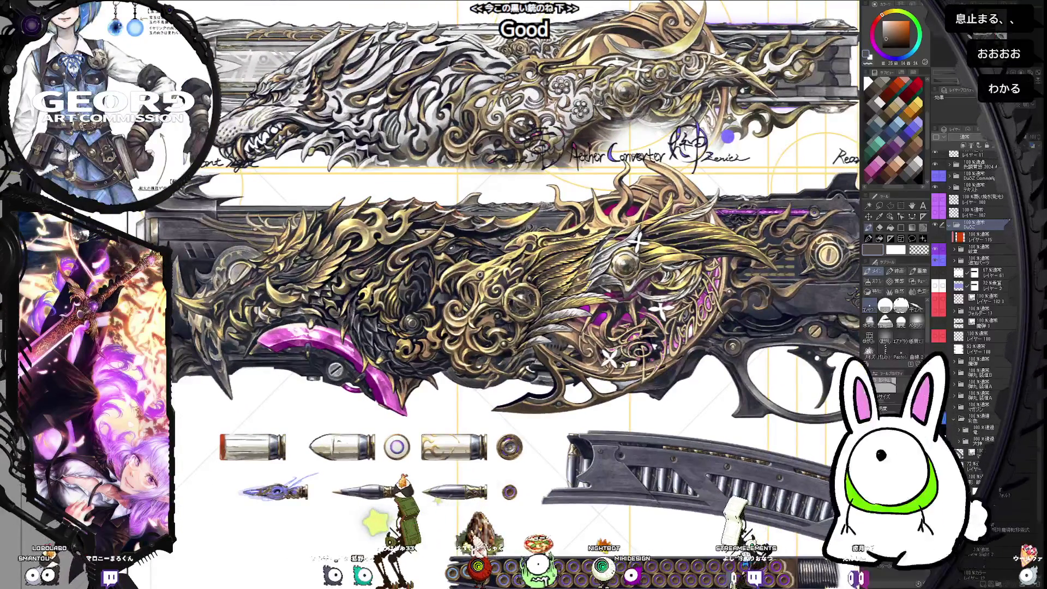
- Hide the gold dragon ornament layer on both gun views
left_click(936, 251)
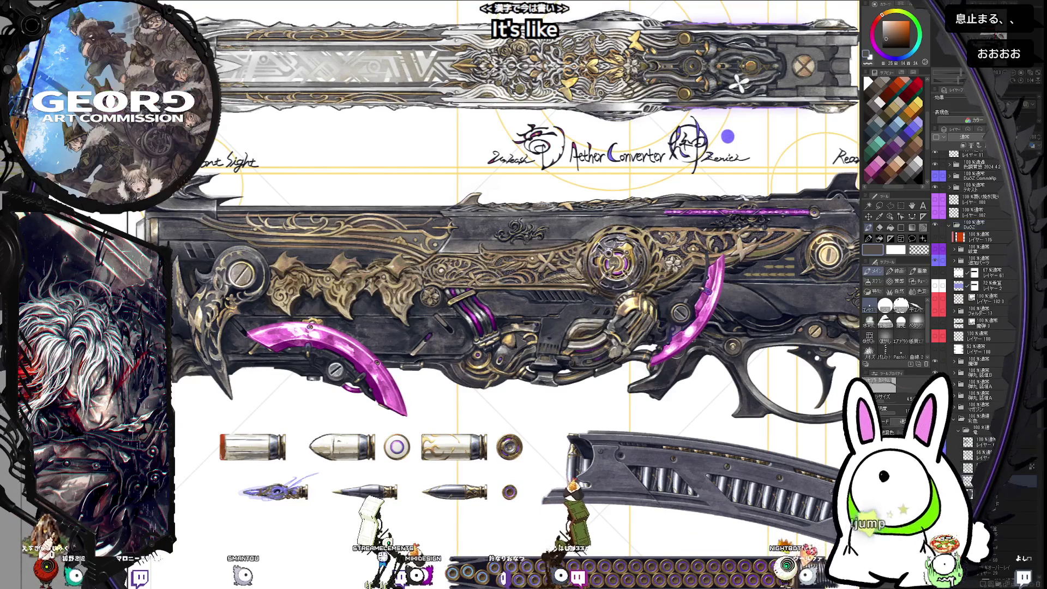
- Zoom out to show the whole sheet with both barrel top views, switching brush with P
scroll(426, 468, "down", 2)
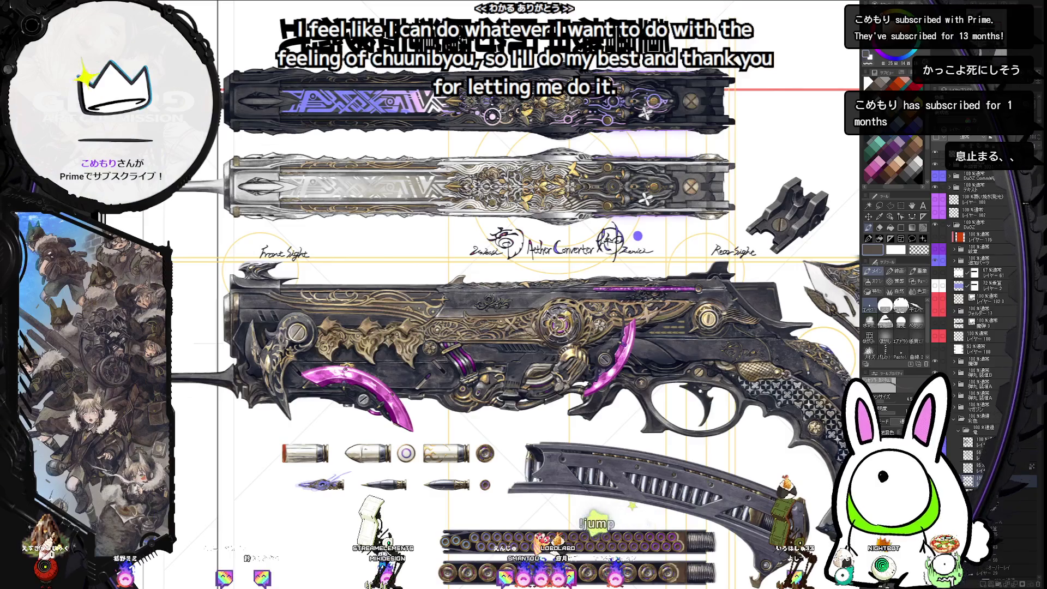
key("p")
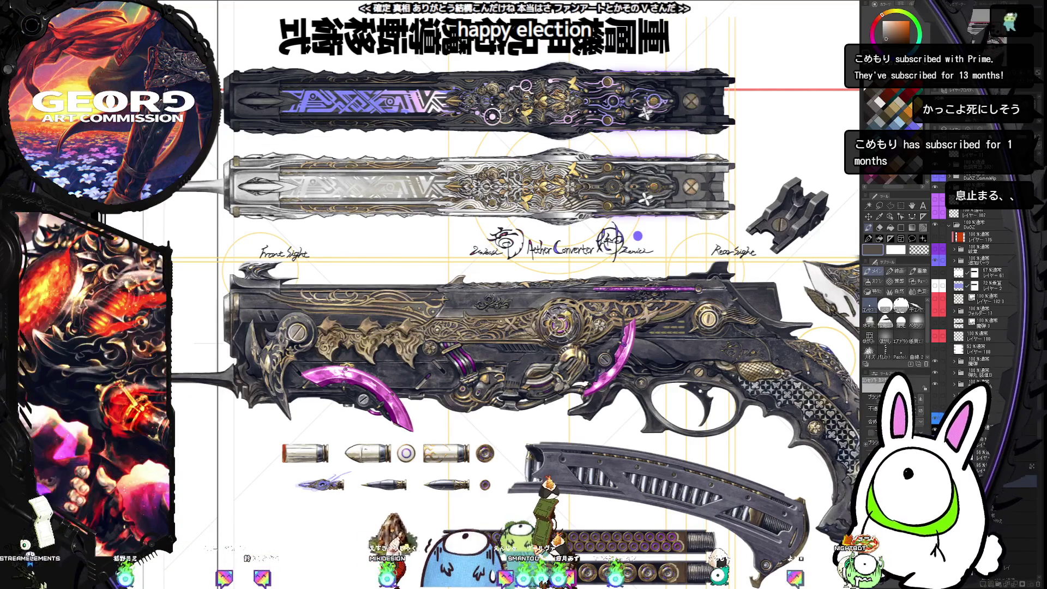
scroll(521, 295, "right", 1)
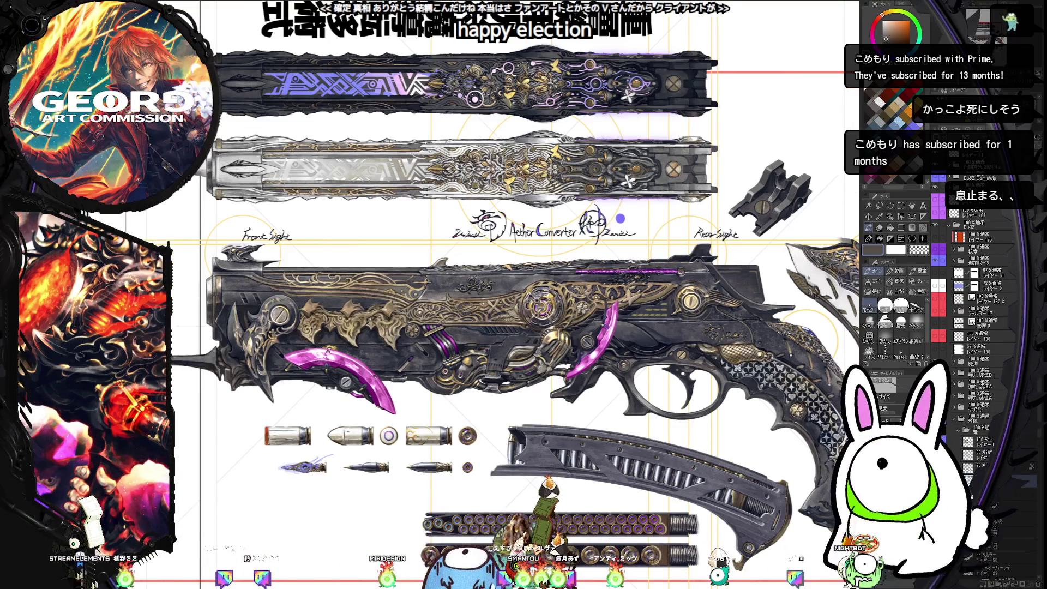
scroll(521, 295, "down", 1)
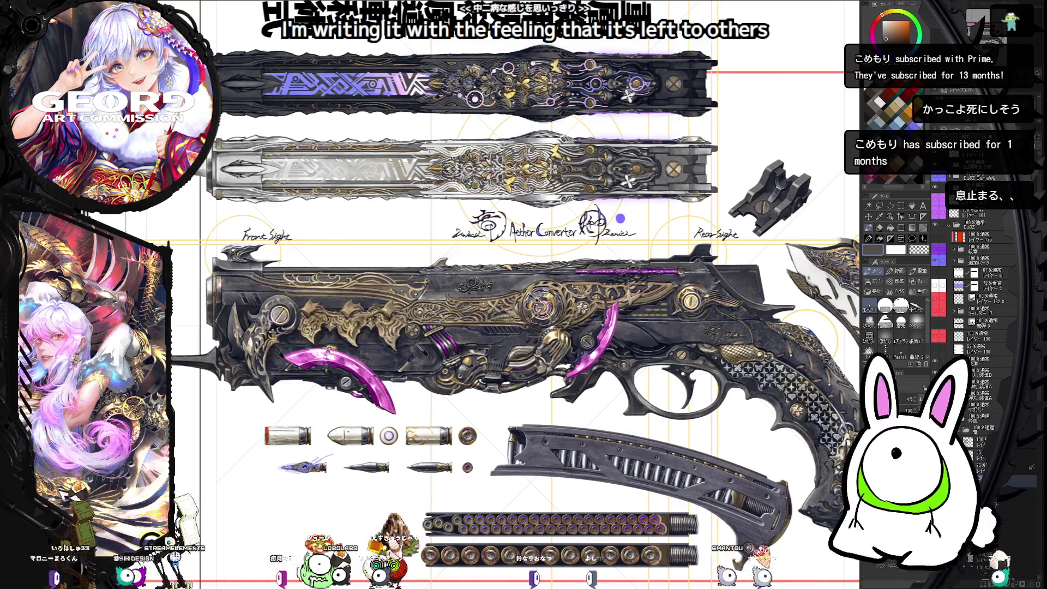
key("b")
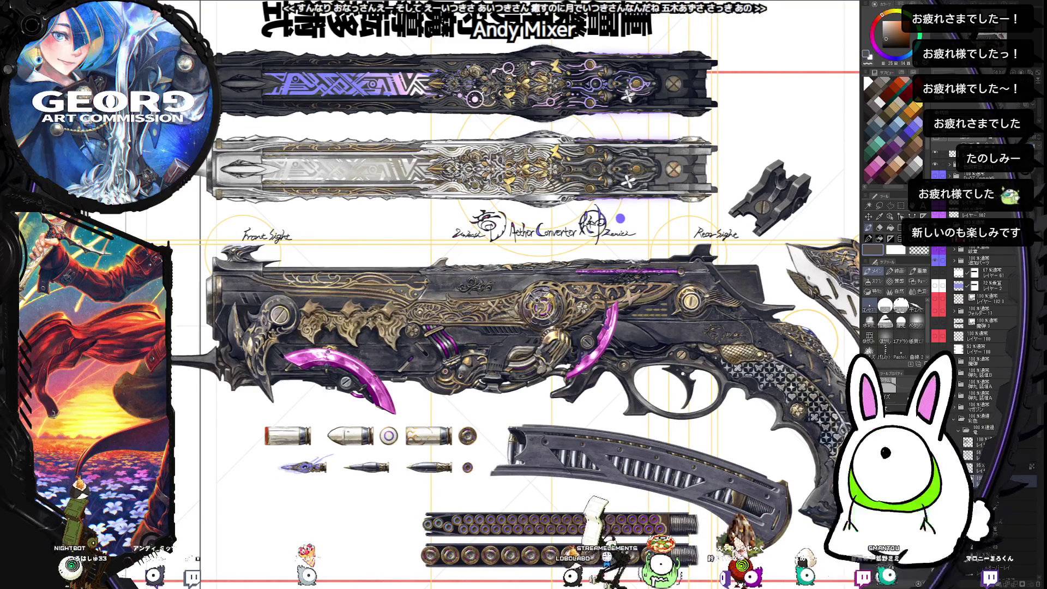
- Select another layer and expand the 竜 dragon folder, switching to a painting brush with P
left_click(971, 417)
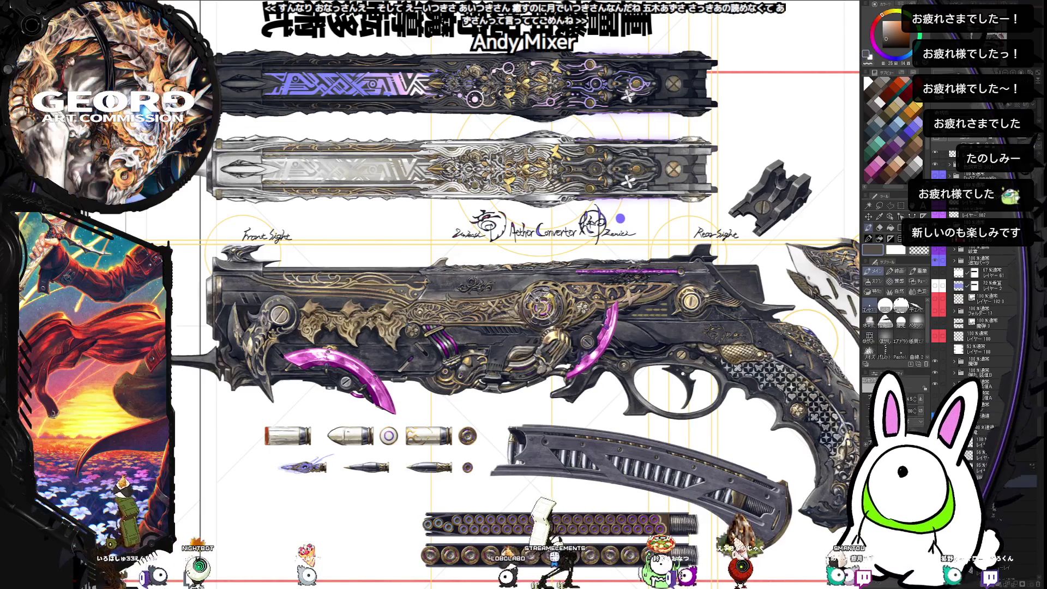
left_click(961, 419)
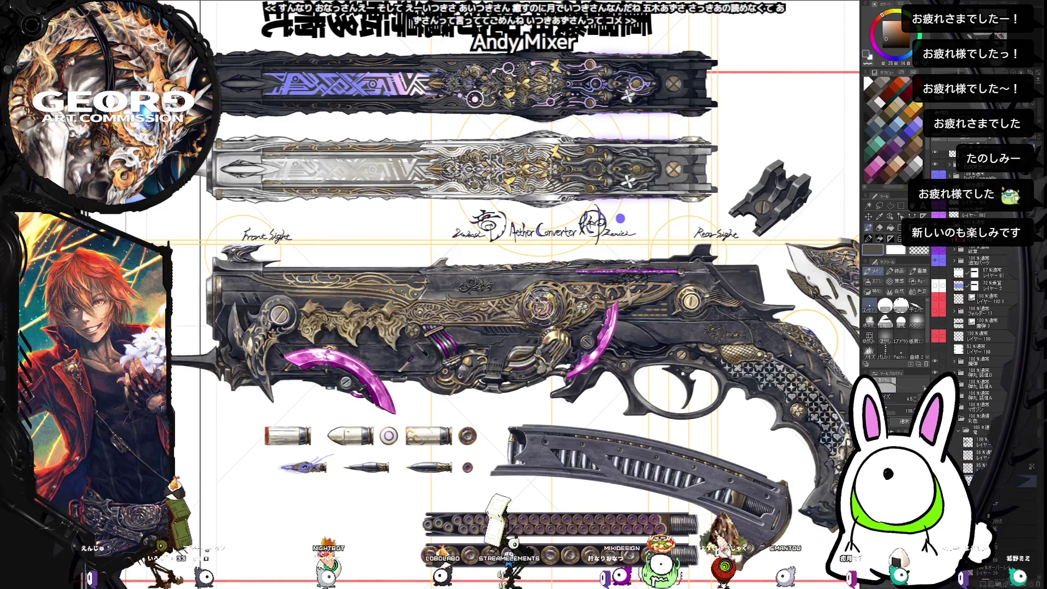
left_click(959, 429)
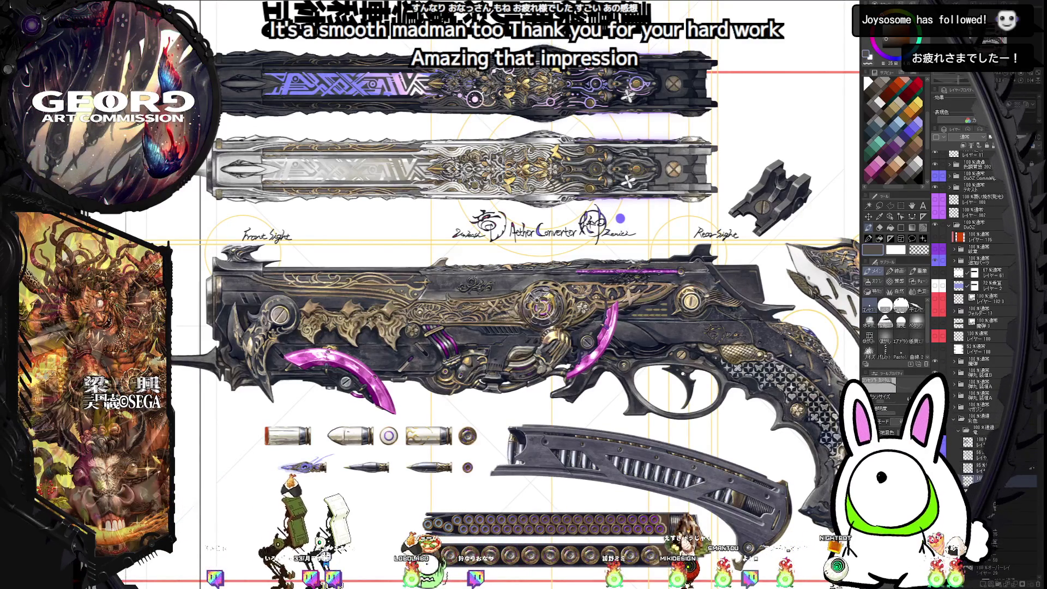
key("p")
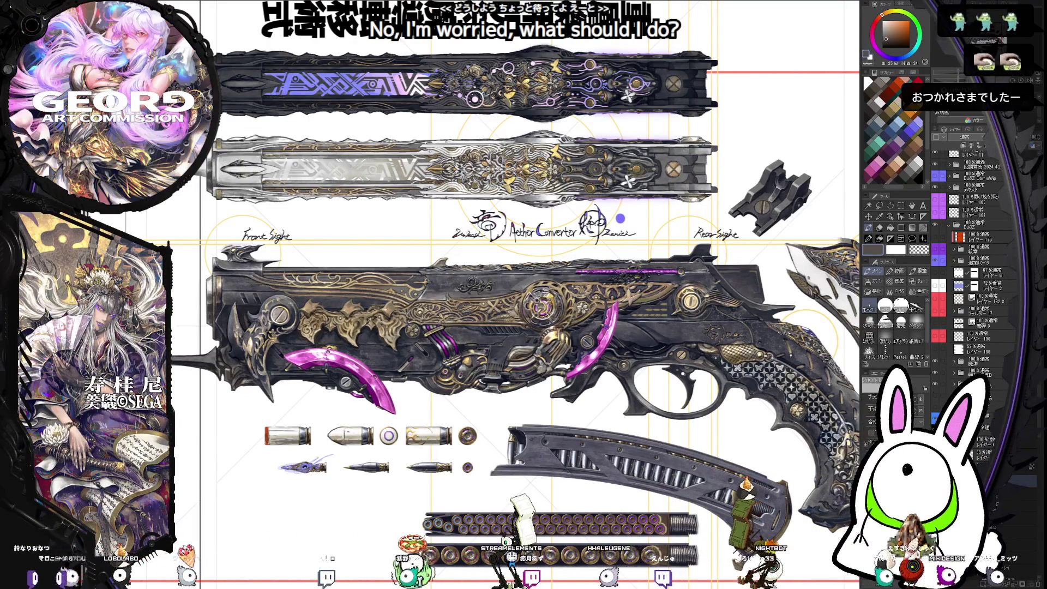
left_click(959, 429)
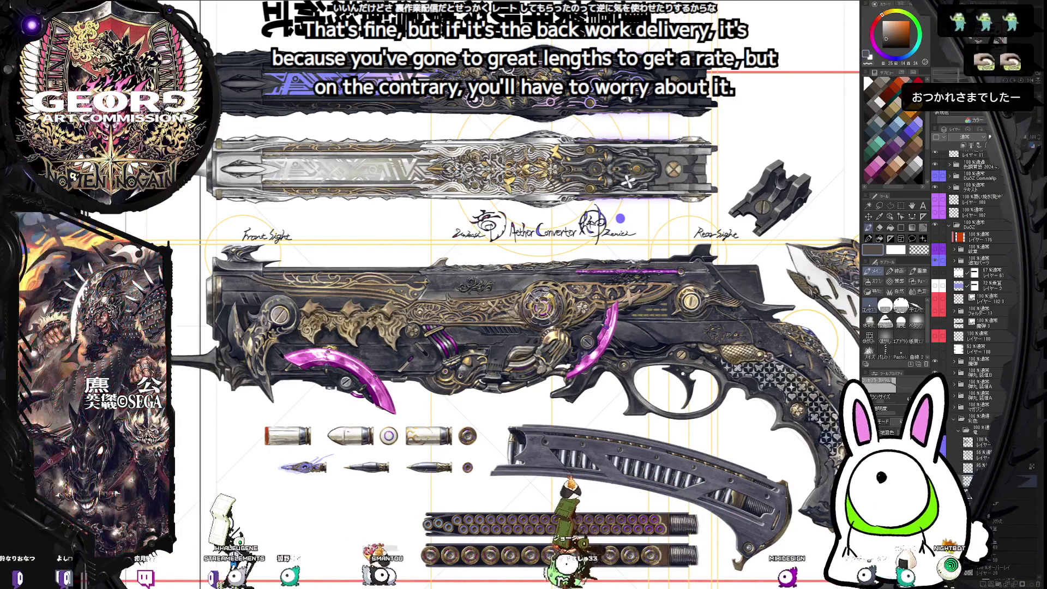
- Switch brush with the B shortcut and select another layer to paint on
key("b")
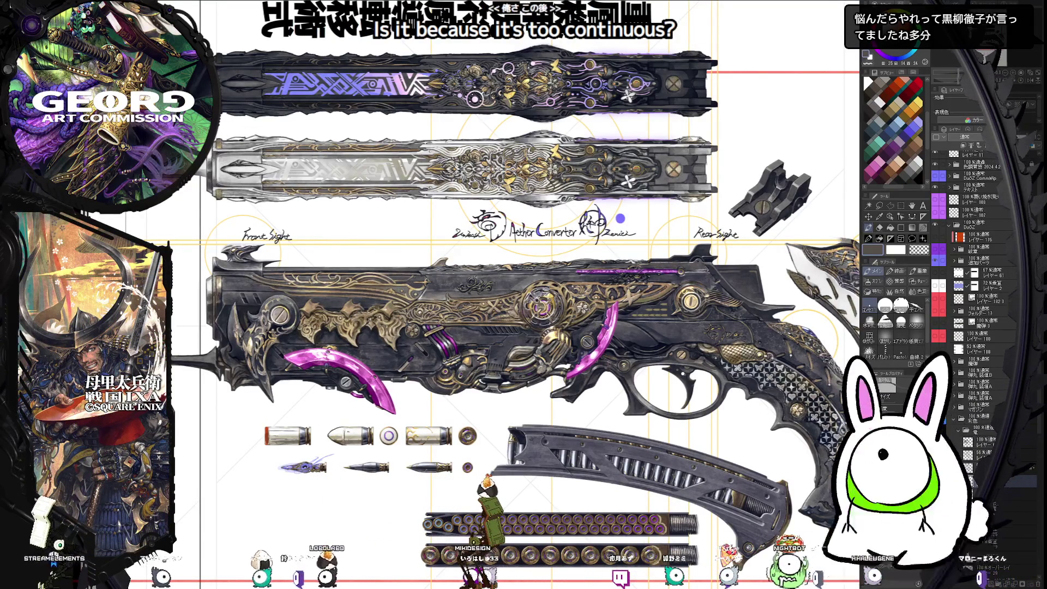
left_click(971, 417)
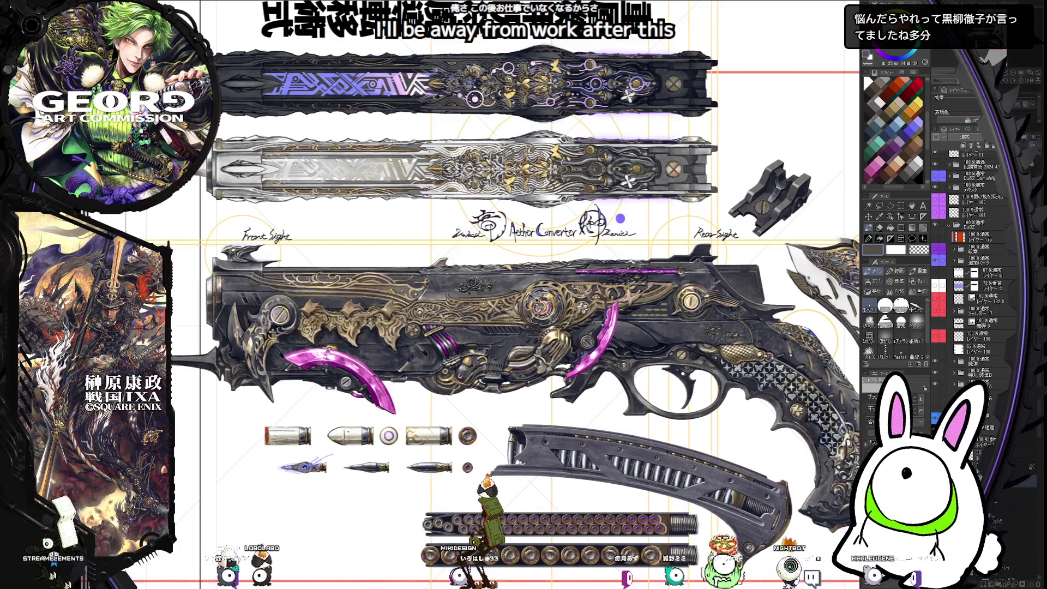